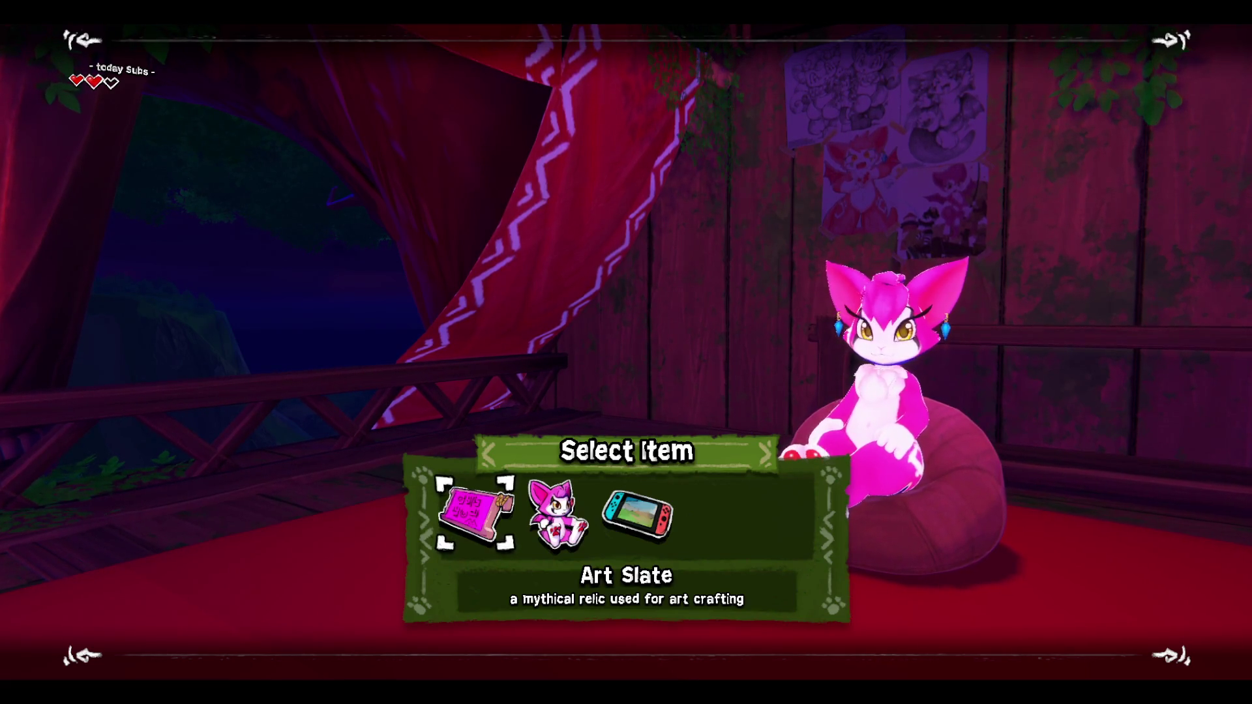
Step: Confirm the Art Slate as the avatar's held item, bringing the Unity terrain scene on stream
key(Return)
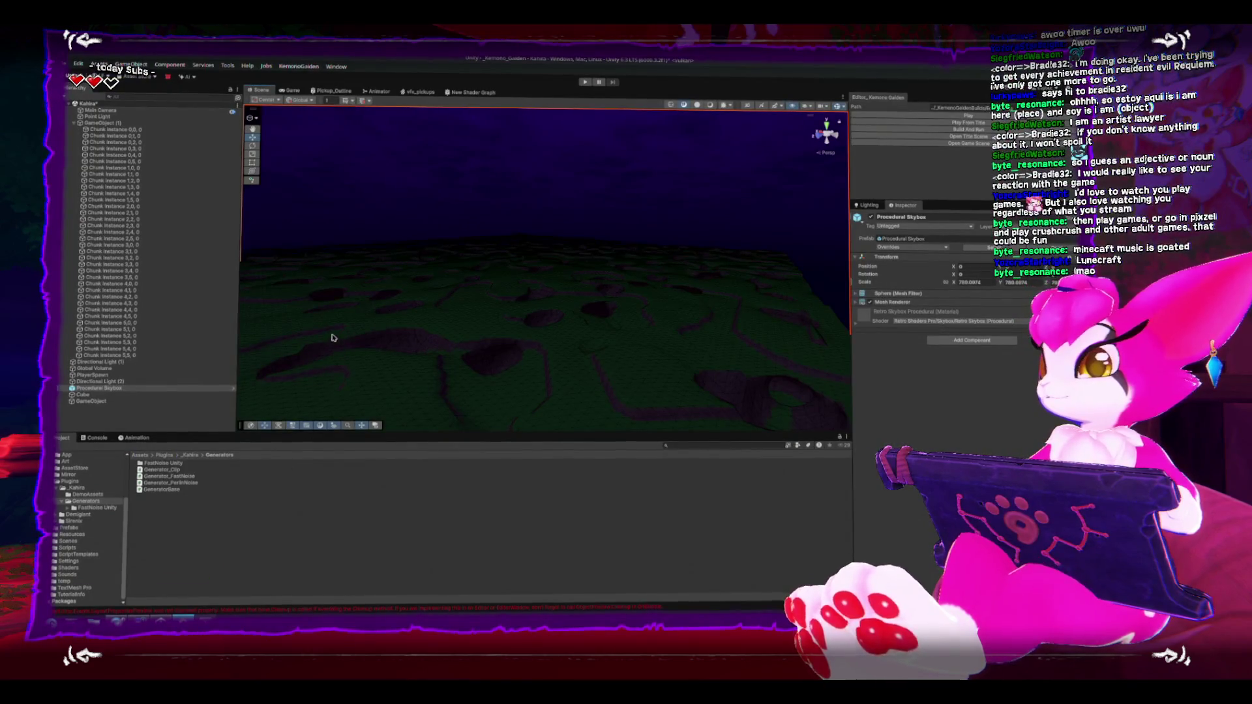
mouse_move(450, 232)
mouse_down()
mouse_move(494, 240)
mouse_move(506, 263)
mouse_move(592, 282)
mouse_move(461, 290)
mouse_move(389, 277)
mouse_move(427, 282)
mouse_up()
scroll(447, 232, down, 10)
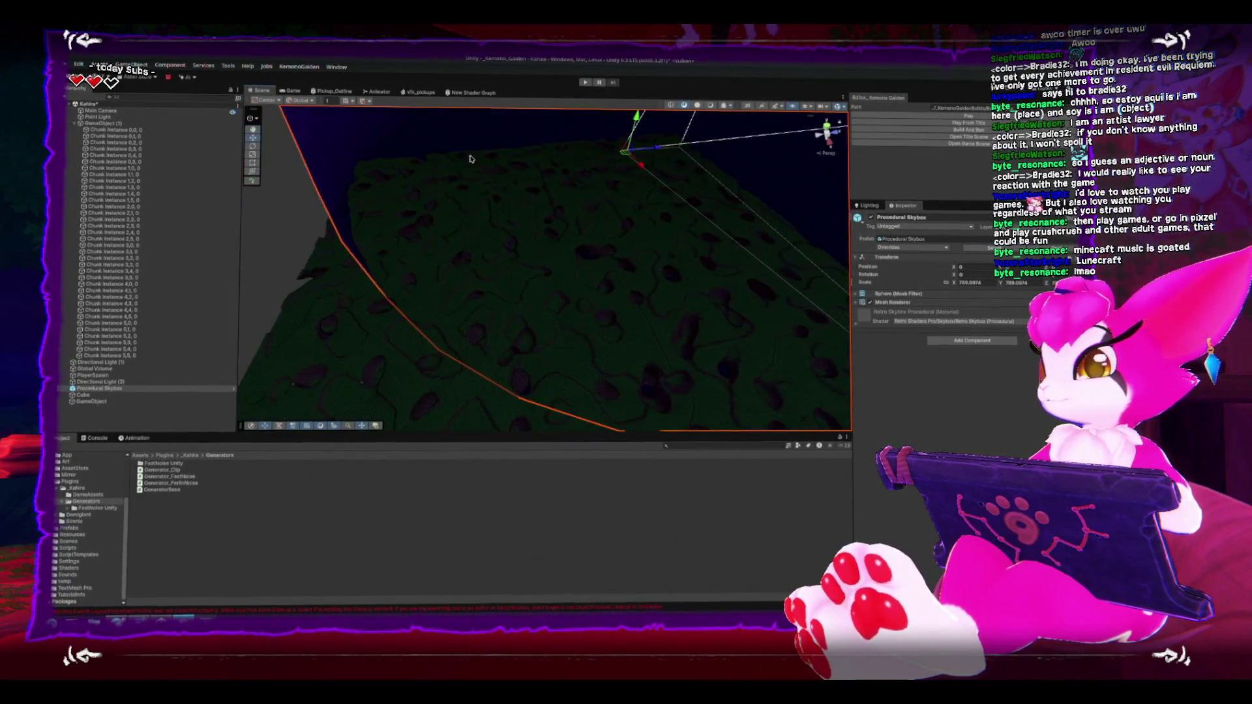
click(404, 248)
scroll(408, 255, up, 5)
mouse_move(427, 220)
mouse_down()
mouse_move(521, 202)
mouse_move(645, 252)
mouse_move(639, 243)
mouse_move(573, 212)
mouse_move(589, 328)
mouse_up()
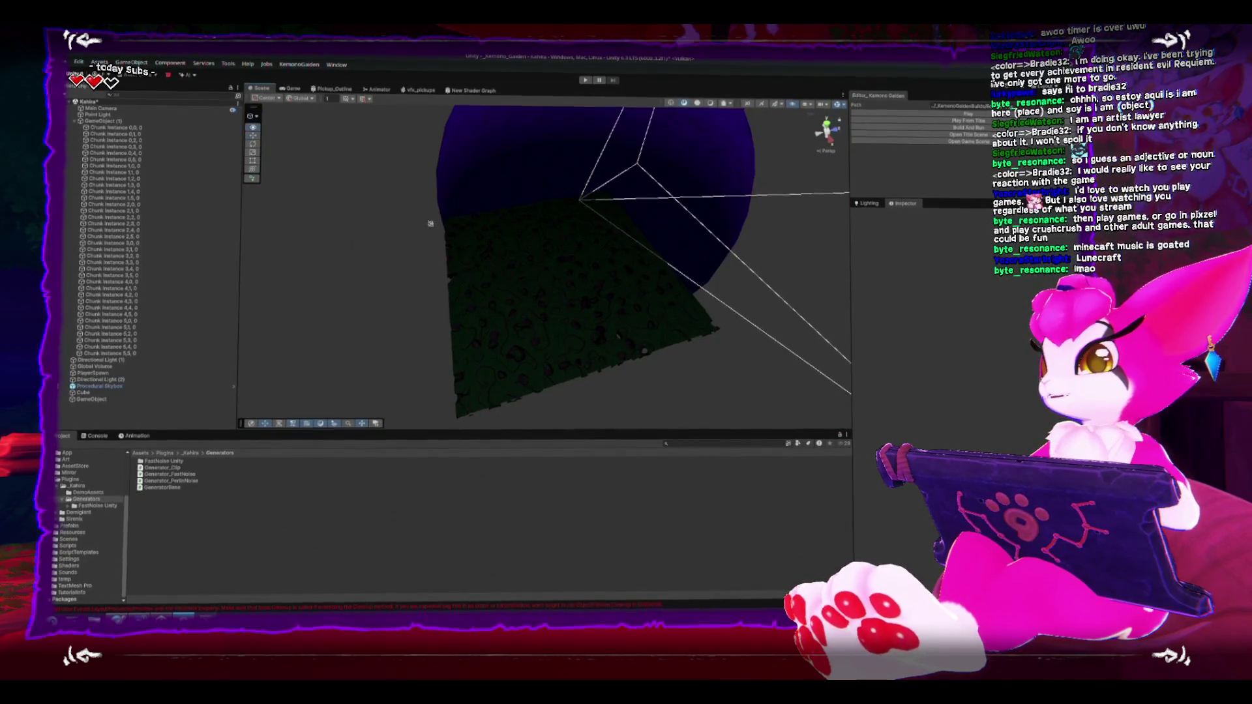
scroll(573, 246, up, 3)
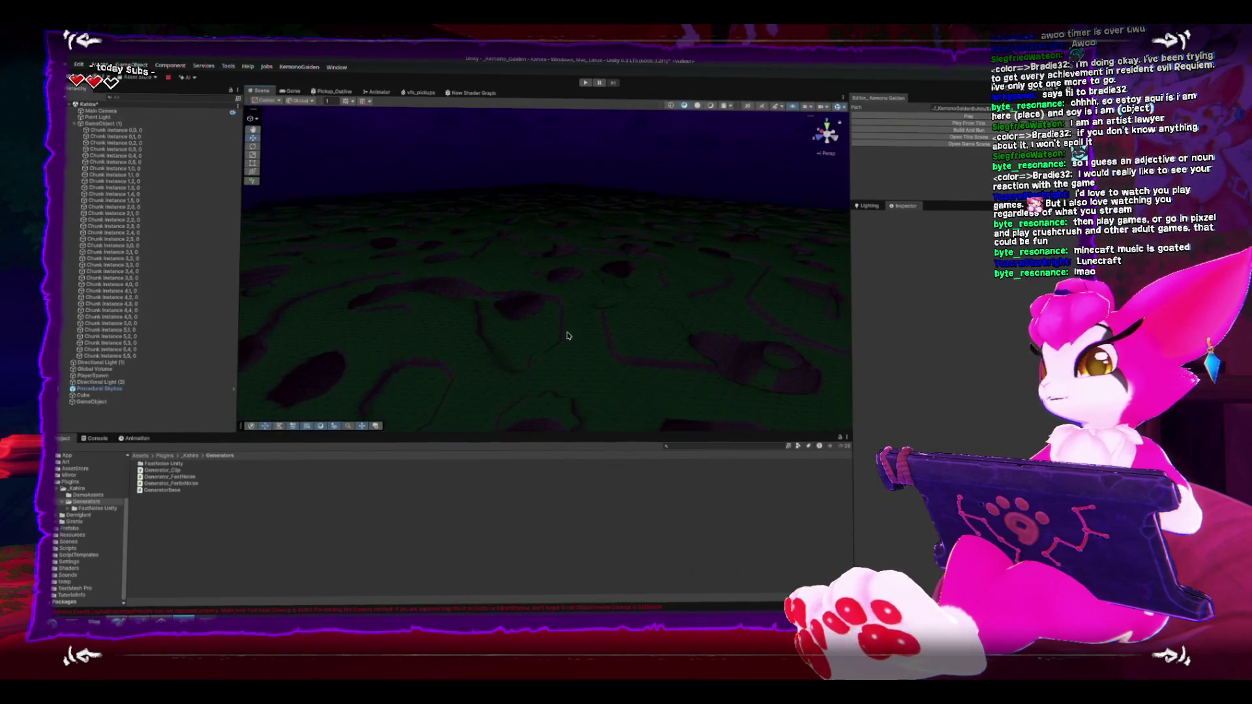
scroll(542, 240, down, 5)
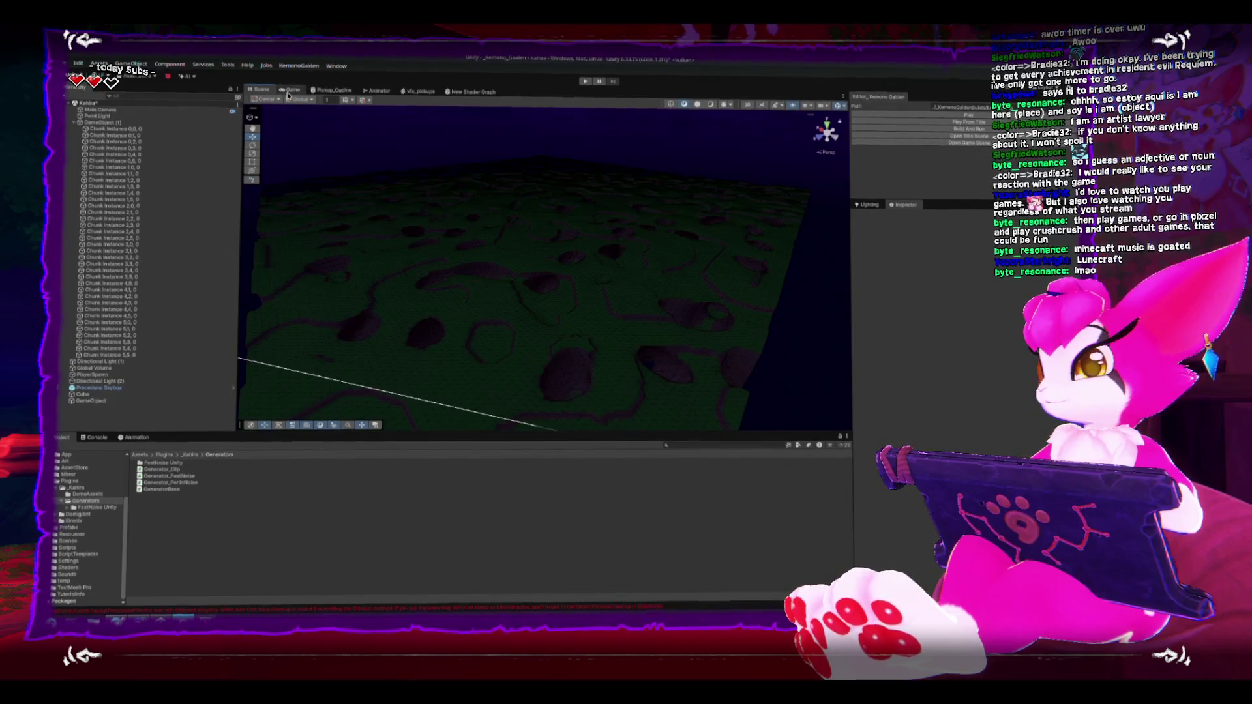
Step: Run the game in the Game view, restart Play mode, and maximize the view with the pause menu showing
click(287, 92)
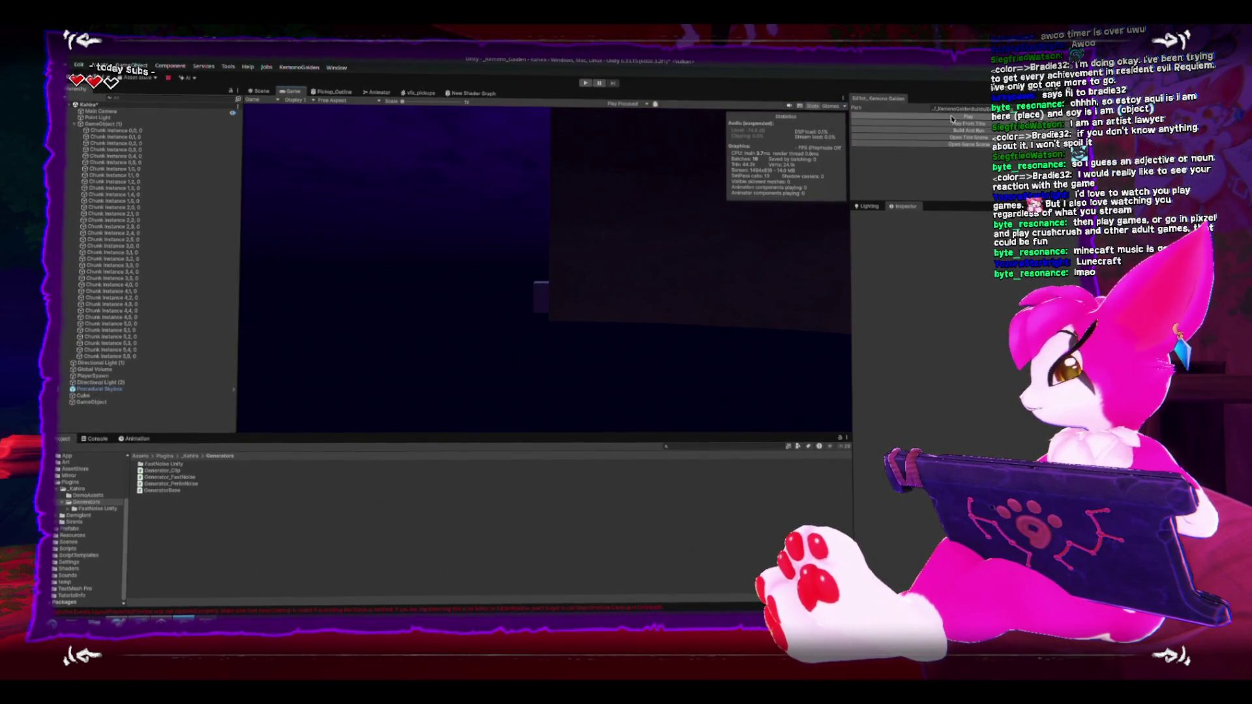
click(949, 117)
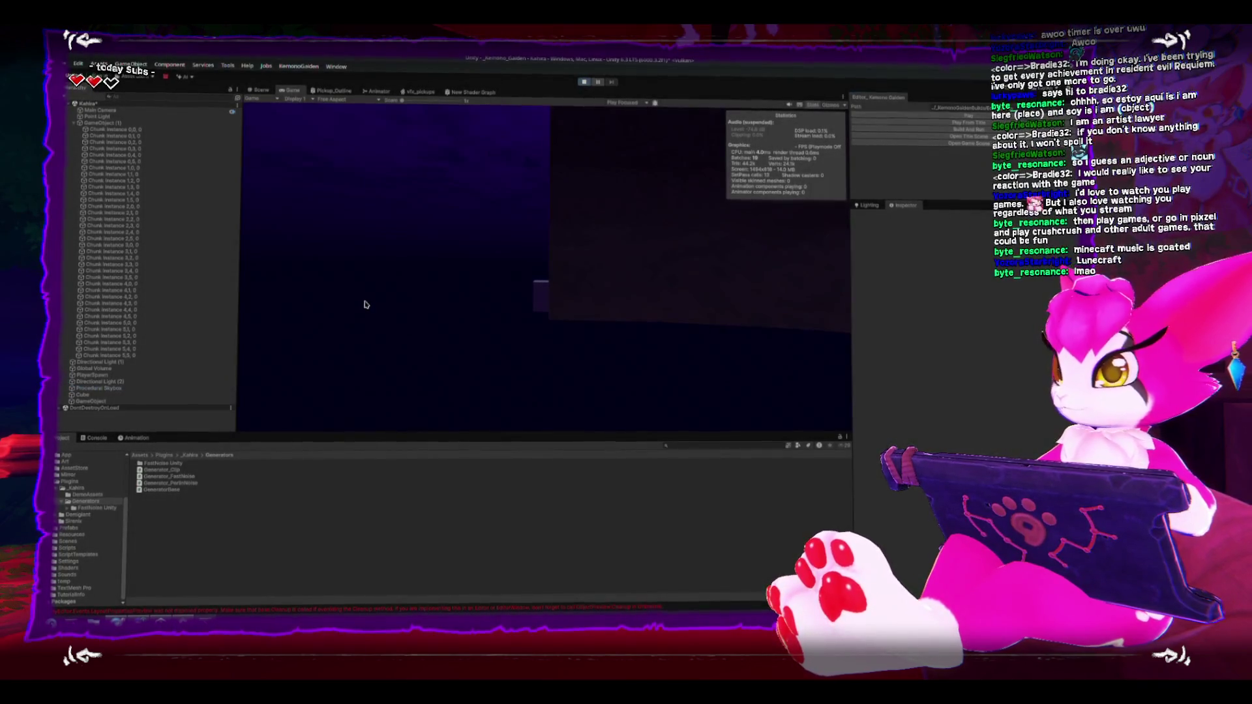
key(Escape)
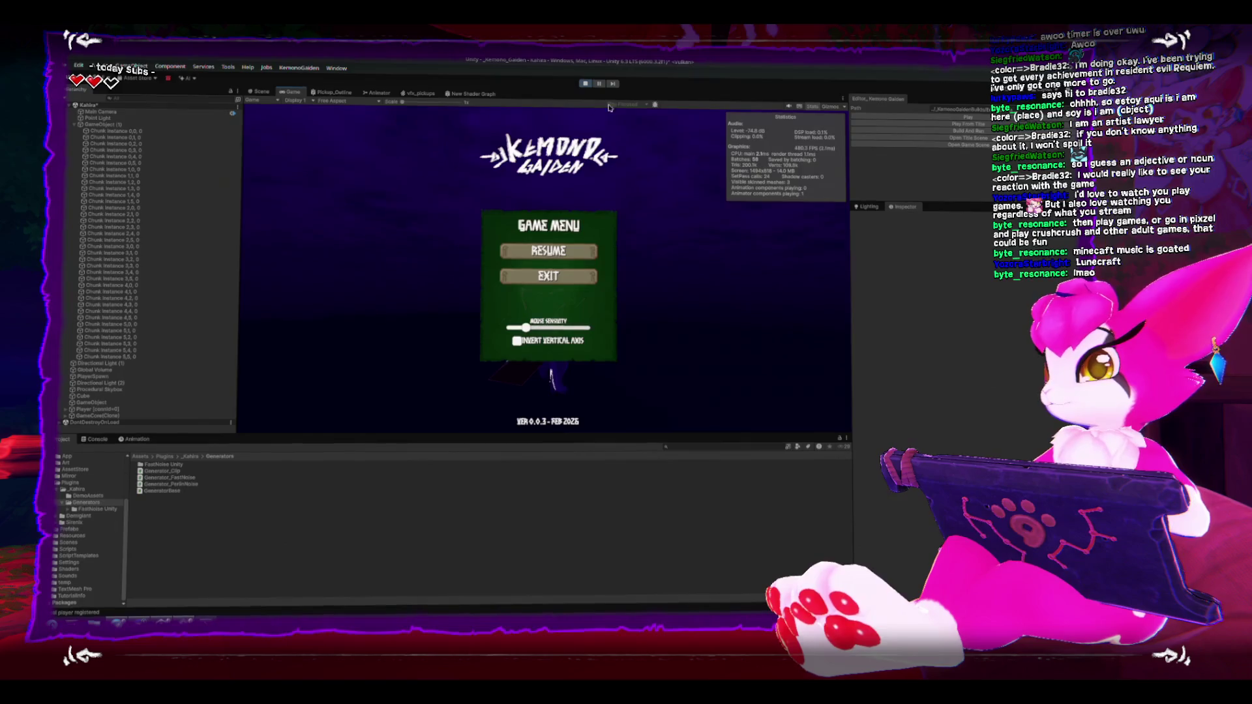
click(585, 84)
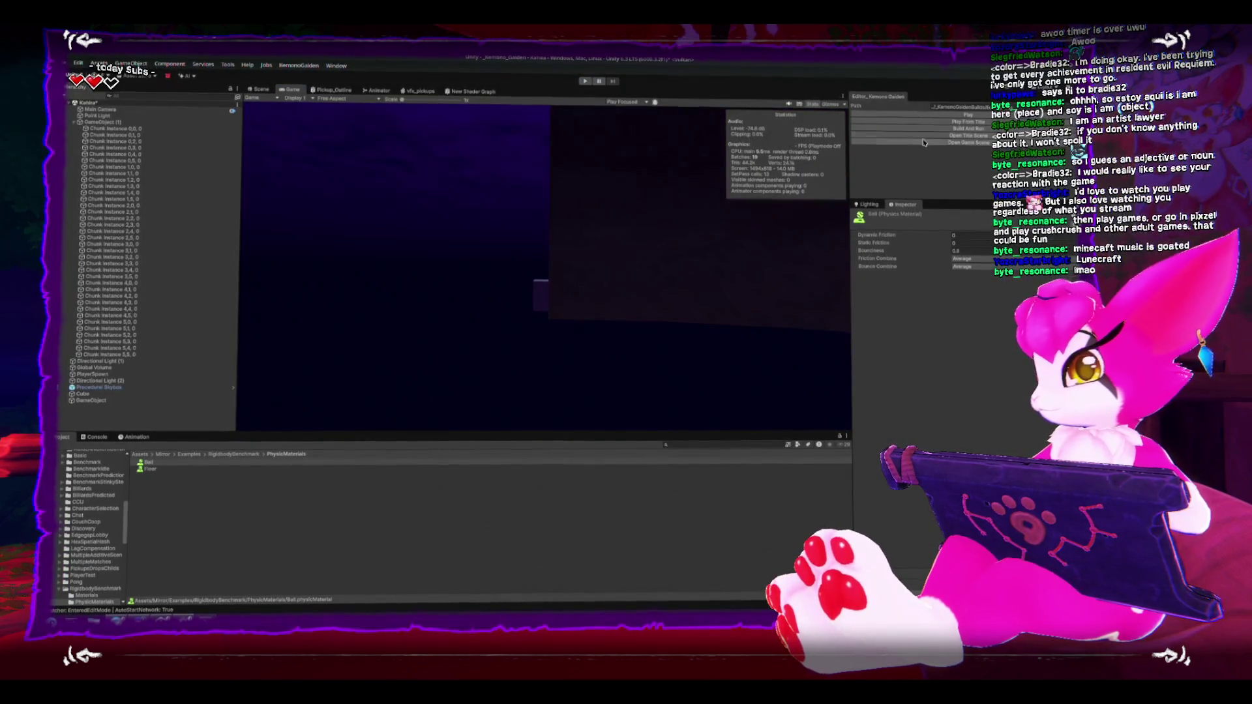
click(923, 120)
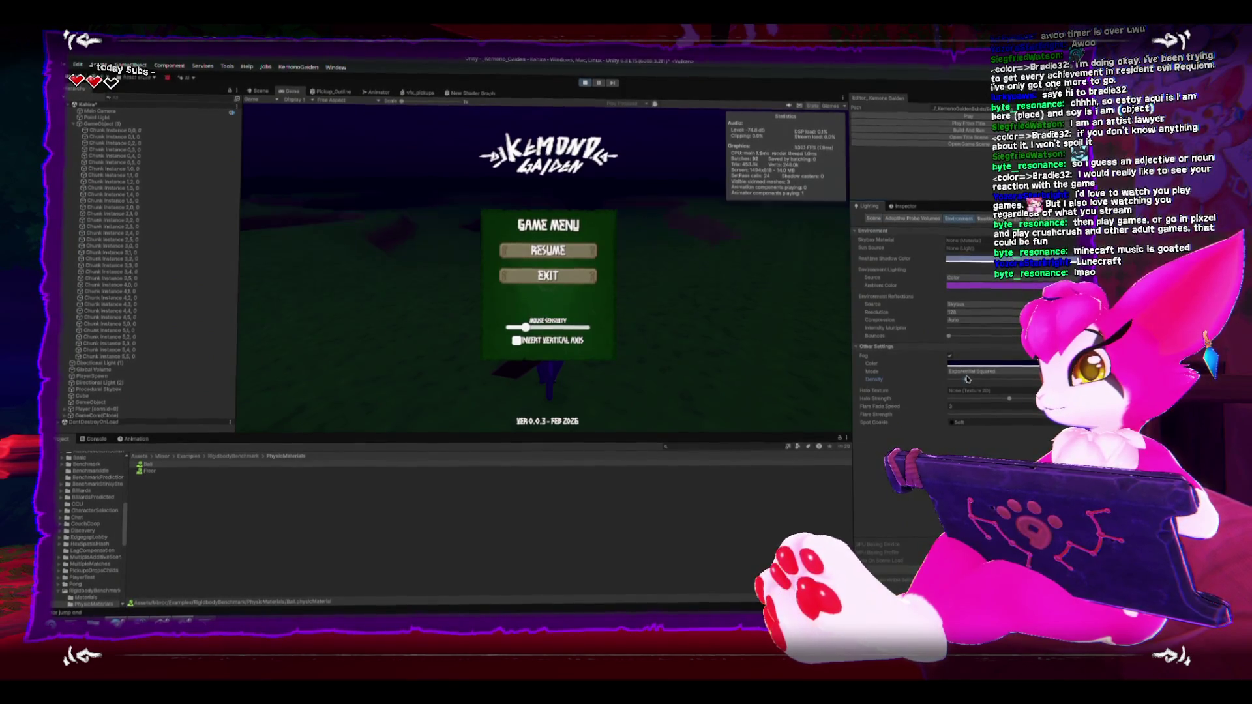
key(shift+space)
Step: Dismiss the pause menu and roam the cat character with the greatsword across the terrain
click(600, 85)
key(Escape)
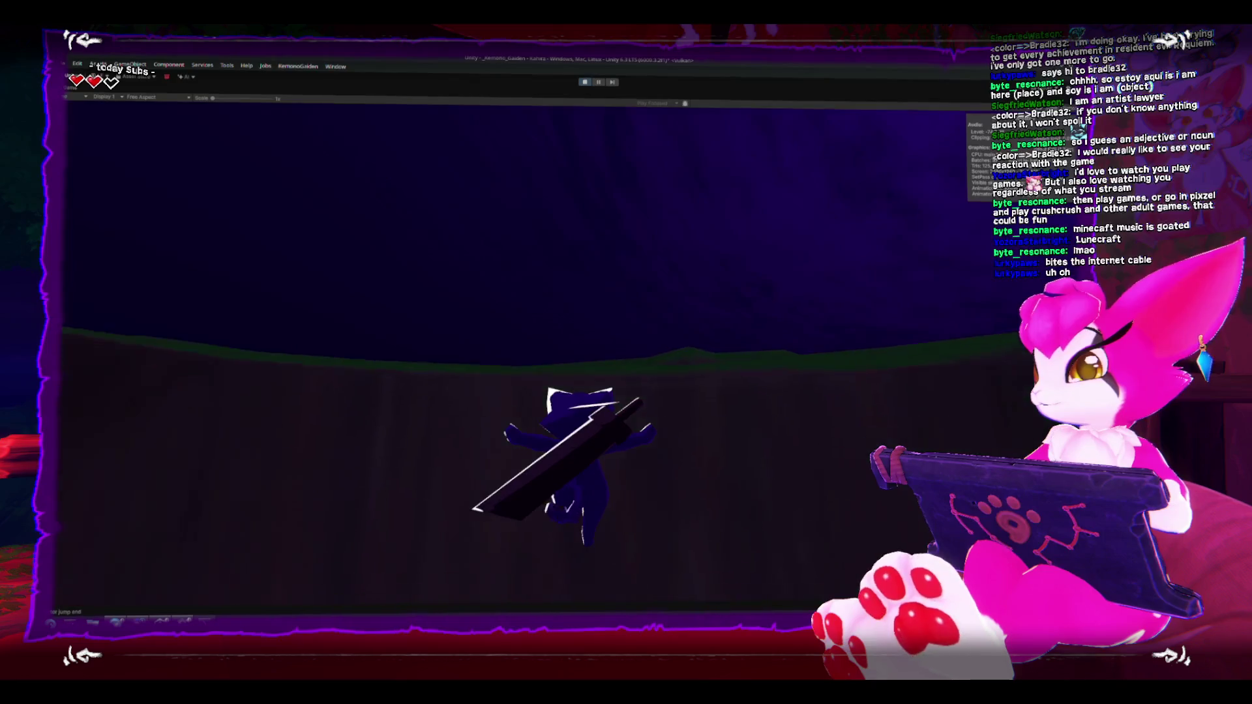
Step: Bring up the game's pause menu and exit Play mode
key(Escape)
key(Escape)
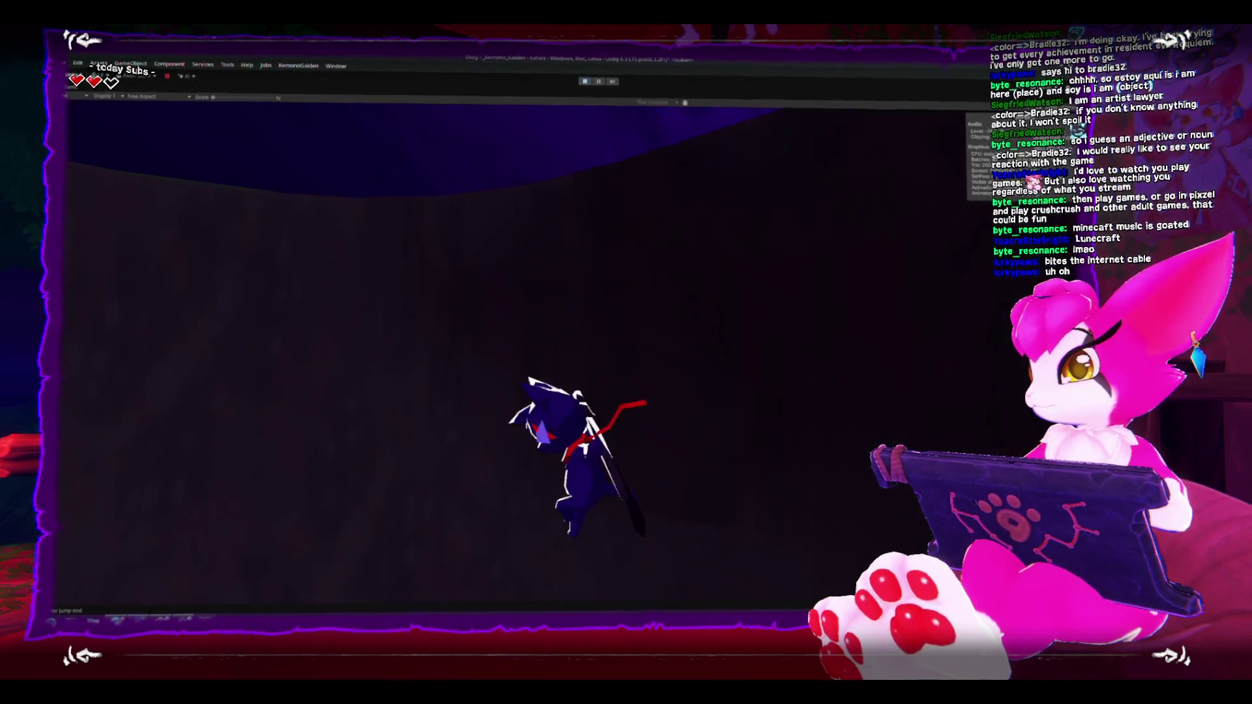
key(Escape)
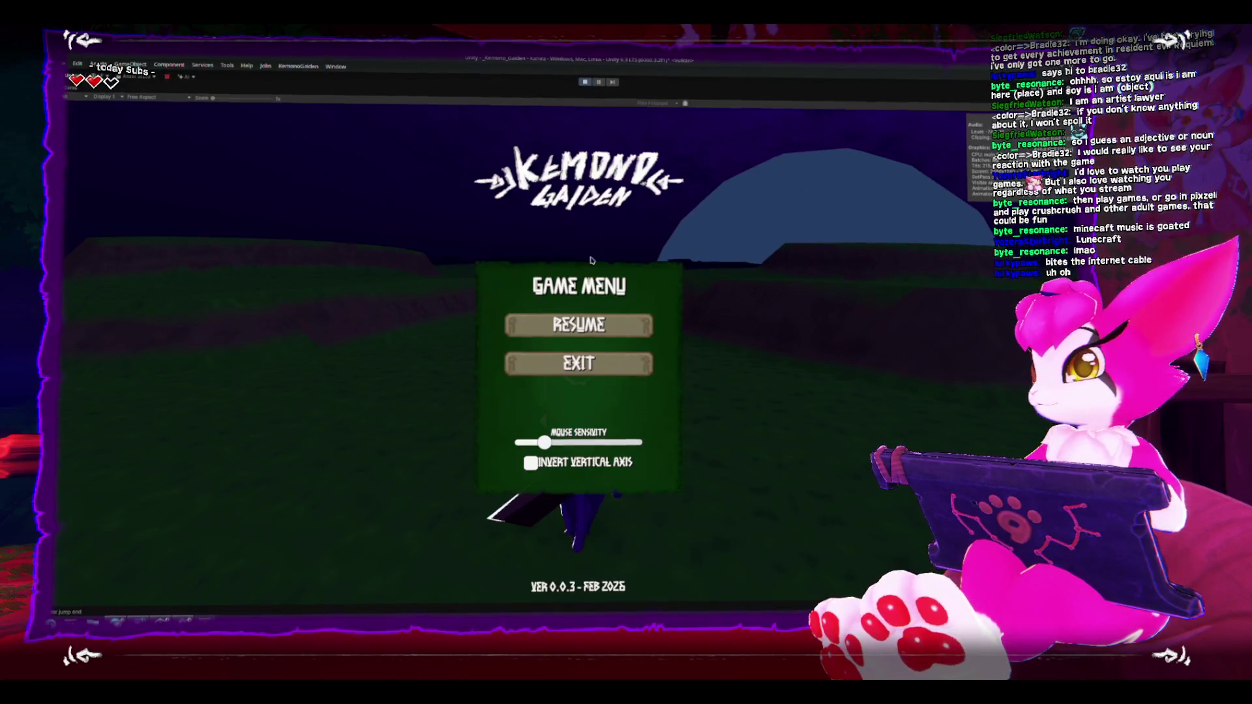
click(586, 82)
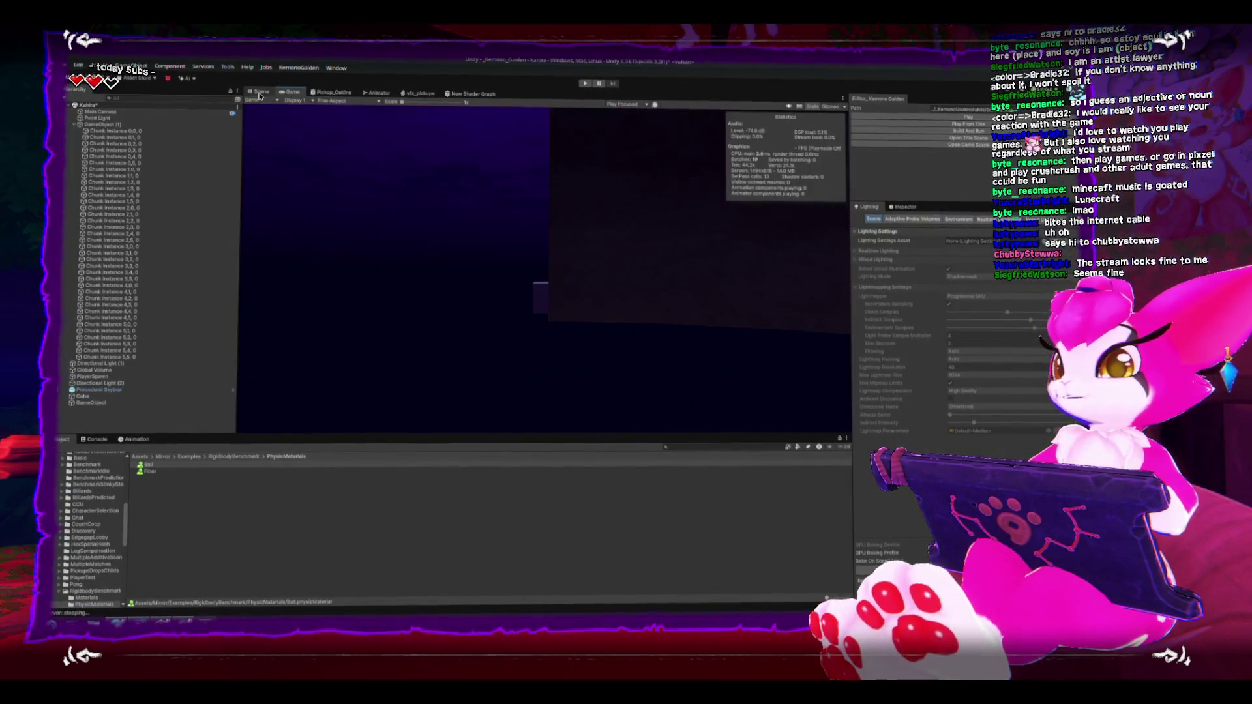
Step: In the Scene view, inspect terrain chunk Chunk Instance 1,2,0, then select the generator GameObject (1)
click(259, 93)
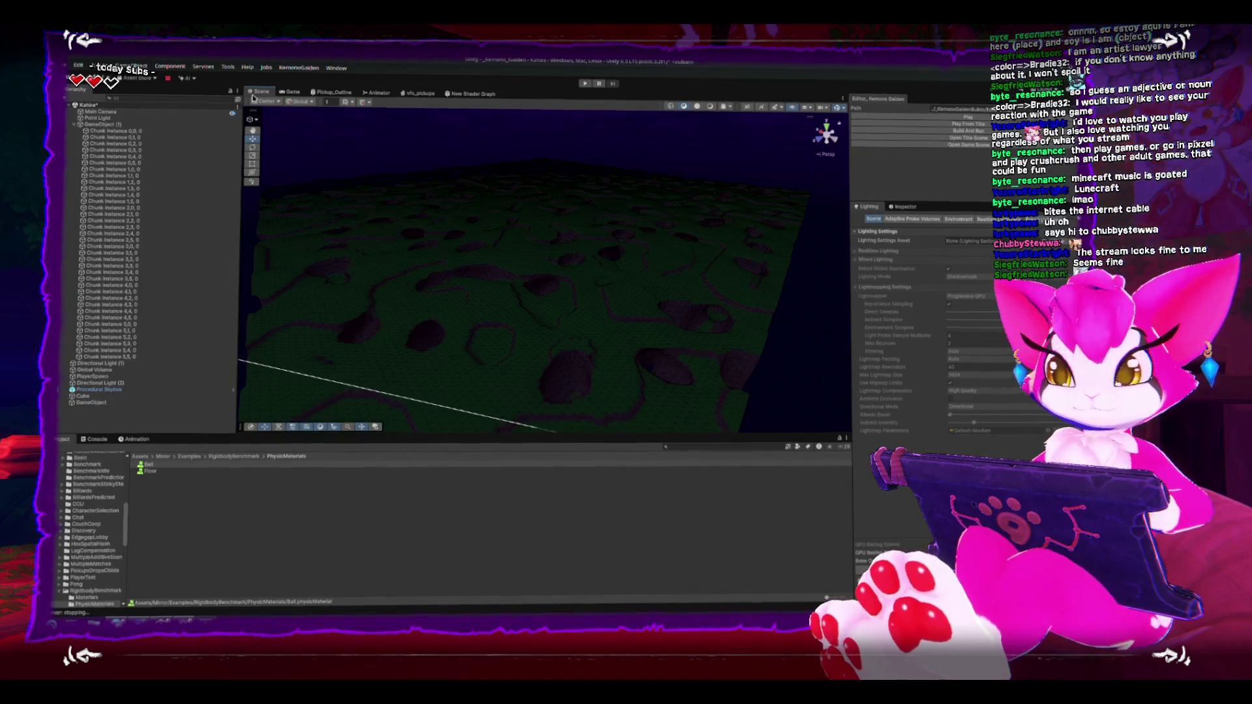
mouse_move(402, 156)
mouse_down()
mouse_move(523, 243)
mouse_move(693, 274)
mouse_move(458, 232)
mouse_move(429, 303)
mouse_move(513, 195)
mouse_move(502, 215)
mouse_move(668, 188)
mouse_move(639, 258)
mouse_move(548, 261)
mouse_move(566, 217)
mouse_up()
click(429, 303)
click(544, 268)
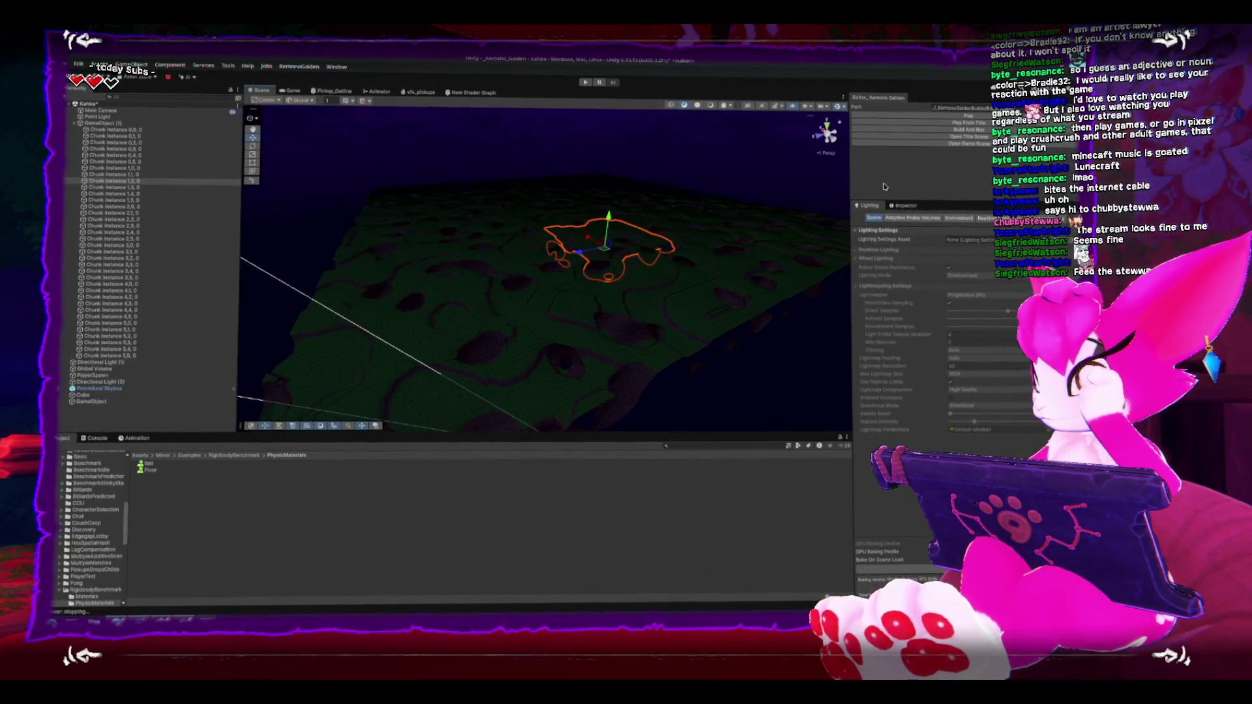
click(911, 207)
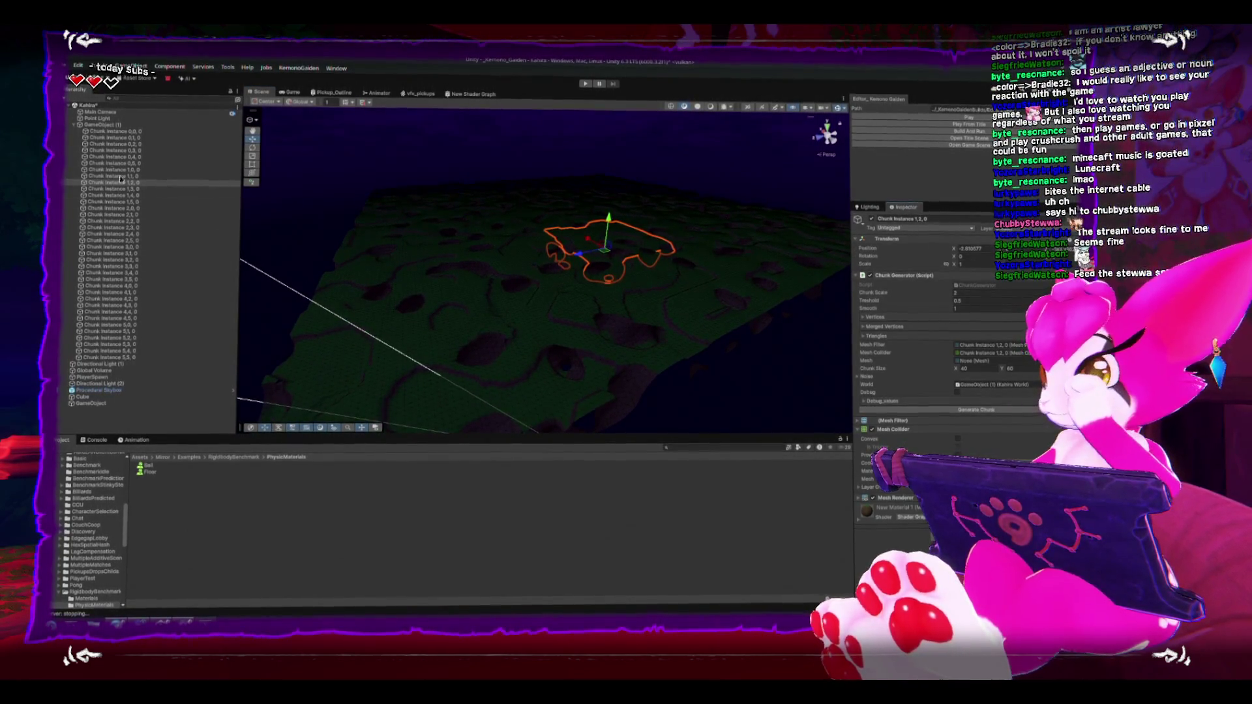
click(117, 127)
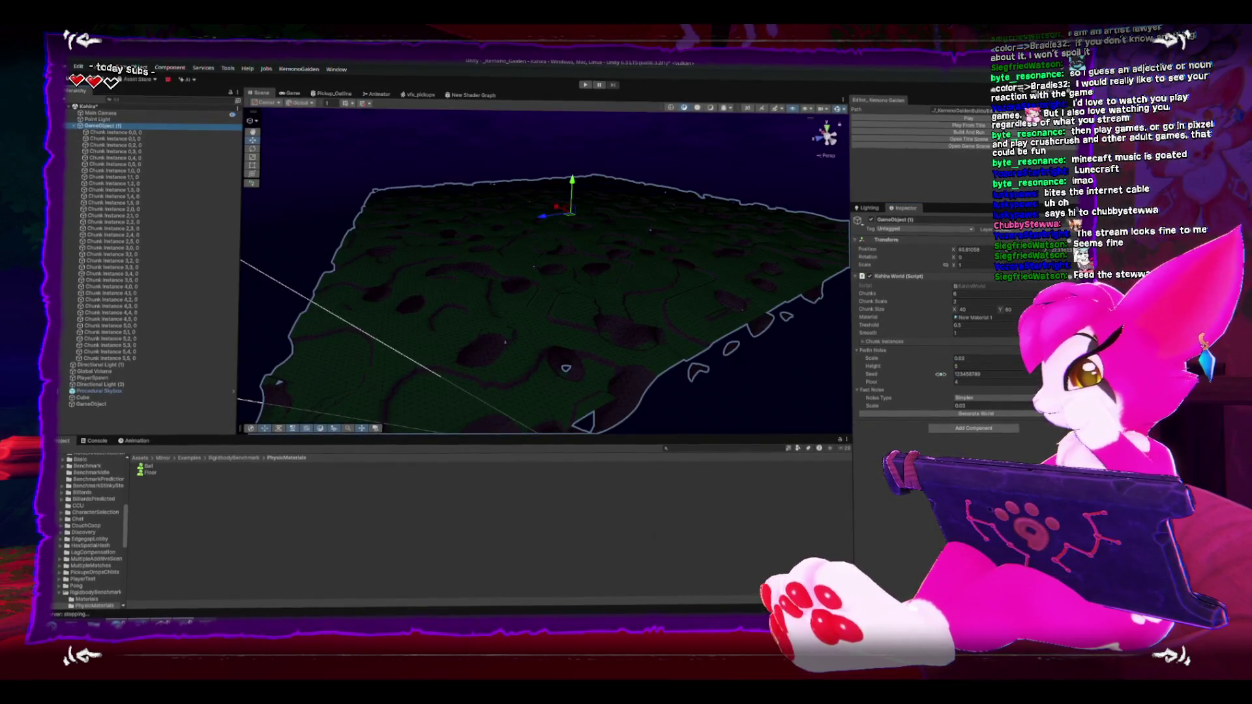
Step: Change the Kahira World Perlin noise Height on GameObject (1) from 5 to 10
click(970, 294)
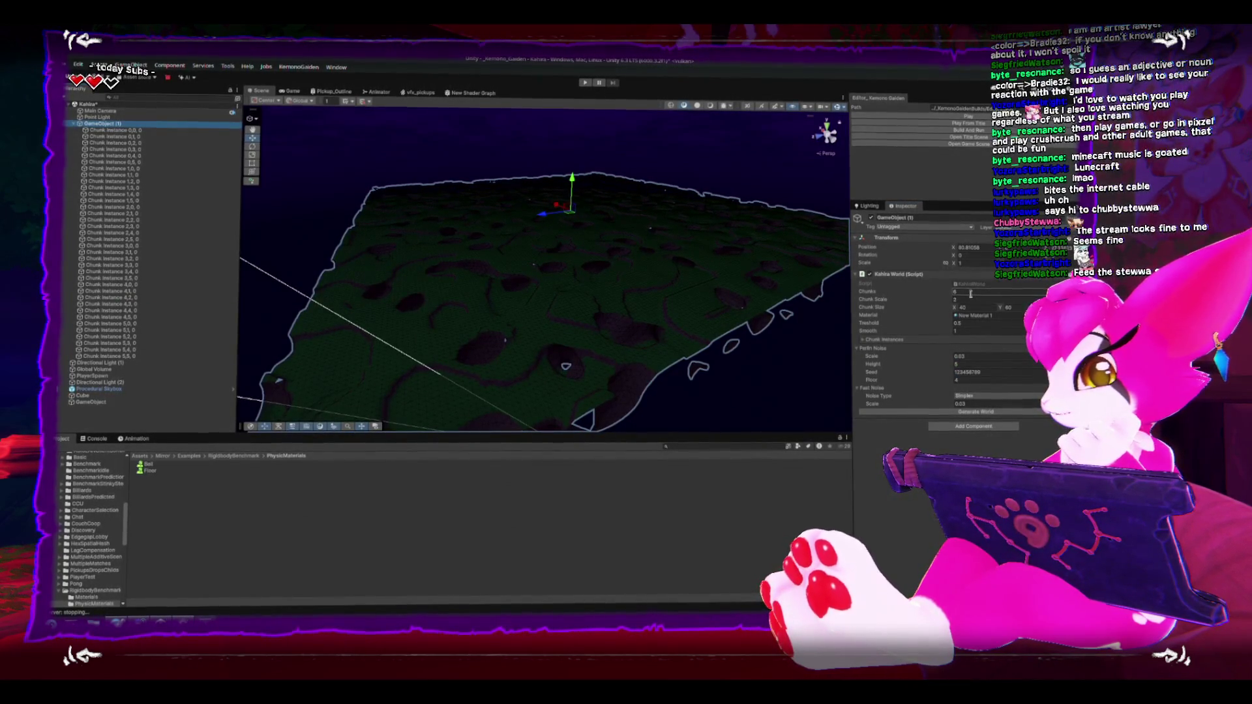
mouse_move(742, 322)
mouse_down()
mouse_move(684, 288)
mouse_move(620, 215)
mouse_move(644, 218)
mouse_move(850, 377)
mouse_up()
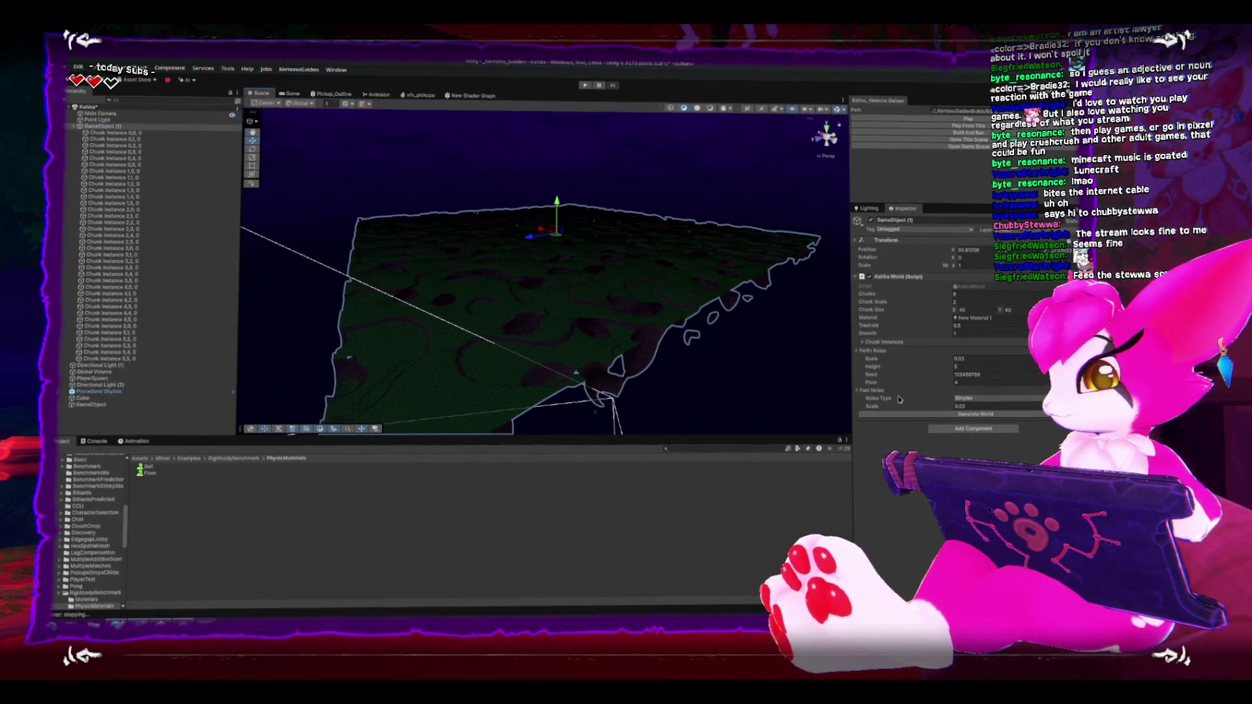
click(967, 367)
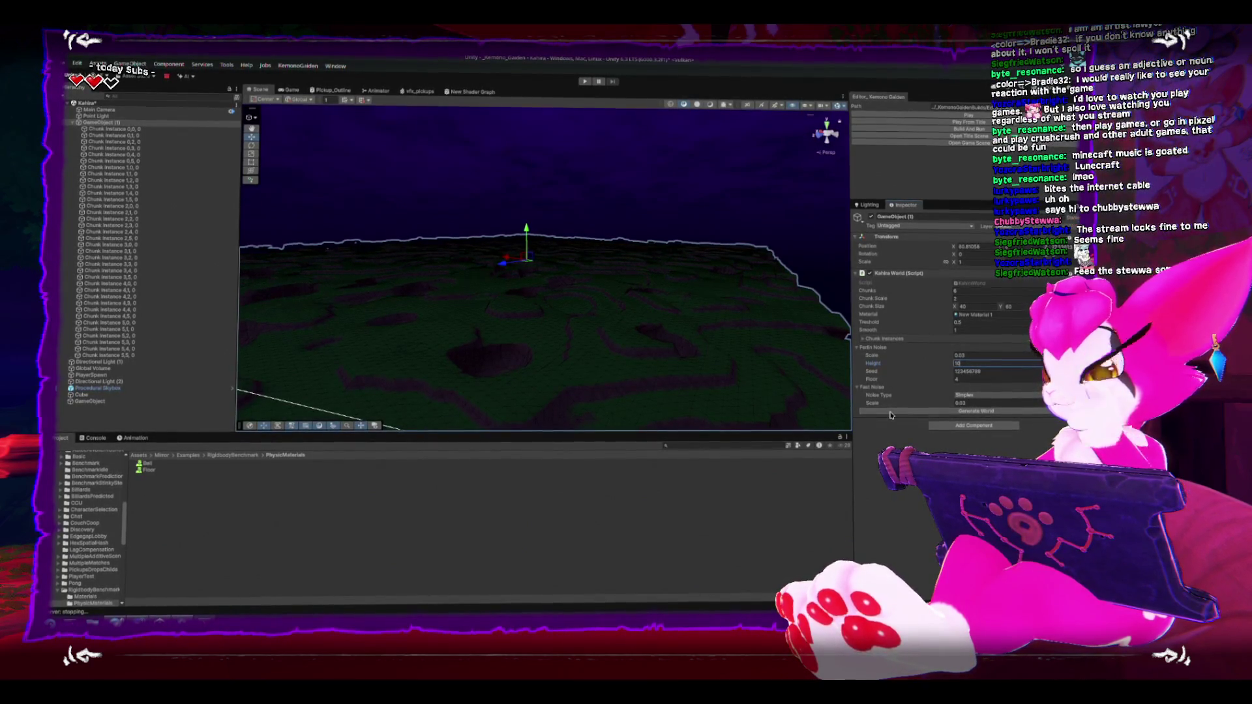
Step: Regenerate the terrain with Height 10 and frame Chunk Instance 0,0,0 in the Scene view
click(890, 412)
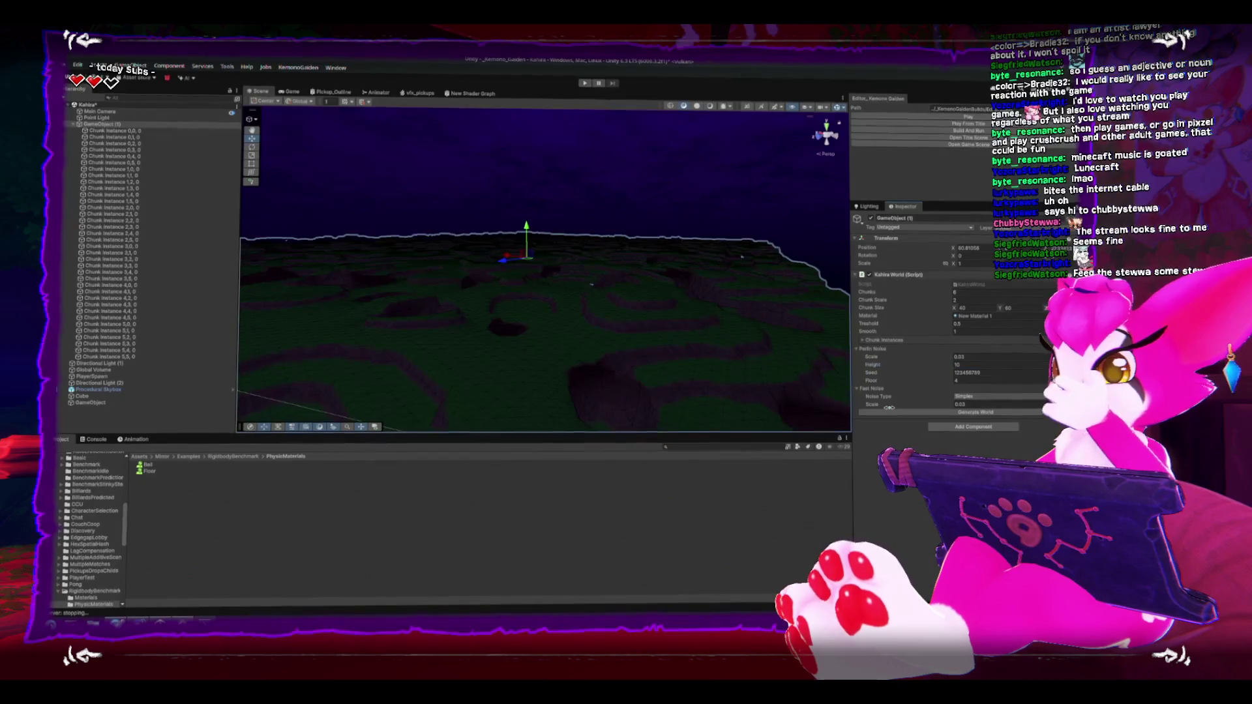
mouse_move(488, 330)
mouse_down()
mouse_move(469, 274)
mouse_move(514, 358)
mouse_move(512, 298)
mouse_move(447, 271)
mouse_move(531, 268)
mouse_move(621, 302)
mouse_up()
click(731, 357)
mouse_move(731, 357)
mouse_down()
mouse_move(595, 260)
mouse_move(495, 144)
mouse_move(547, 111)
mouse_move(567, 196)
mouse_move(629, 257)
mouse_move(580, 280)
mouse_up()
click(589, 287)
key(f)
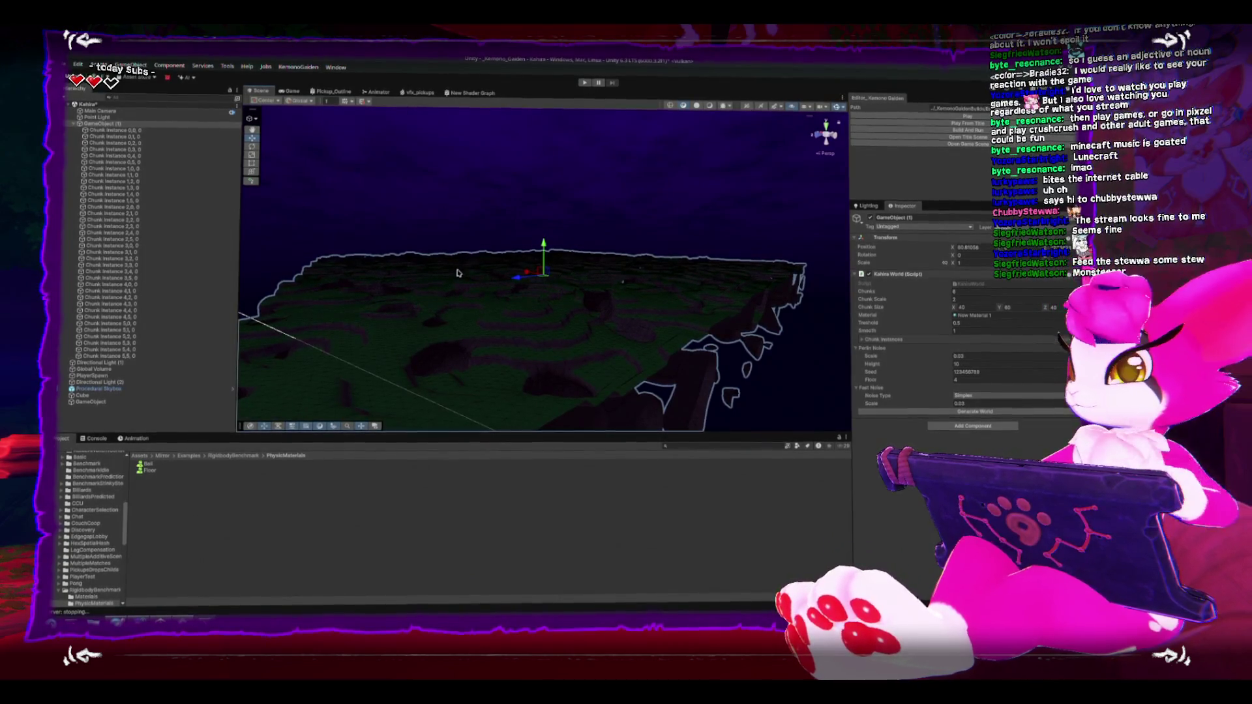
Step: Bring the camera down low over the terrain and apply a Smooth value of 0.3
mouse_move(624, 272)
mouse_down()
mouse_move(604, 303)
mouse_move(932, 329)
mouse_up()
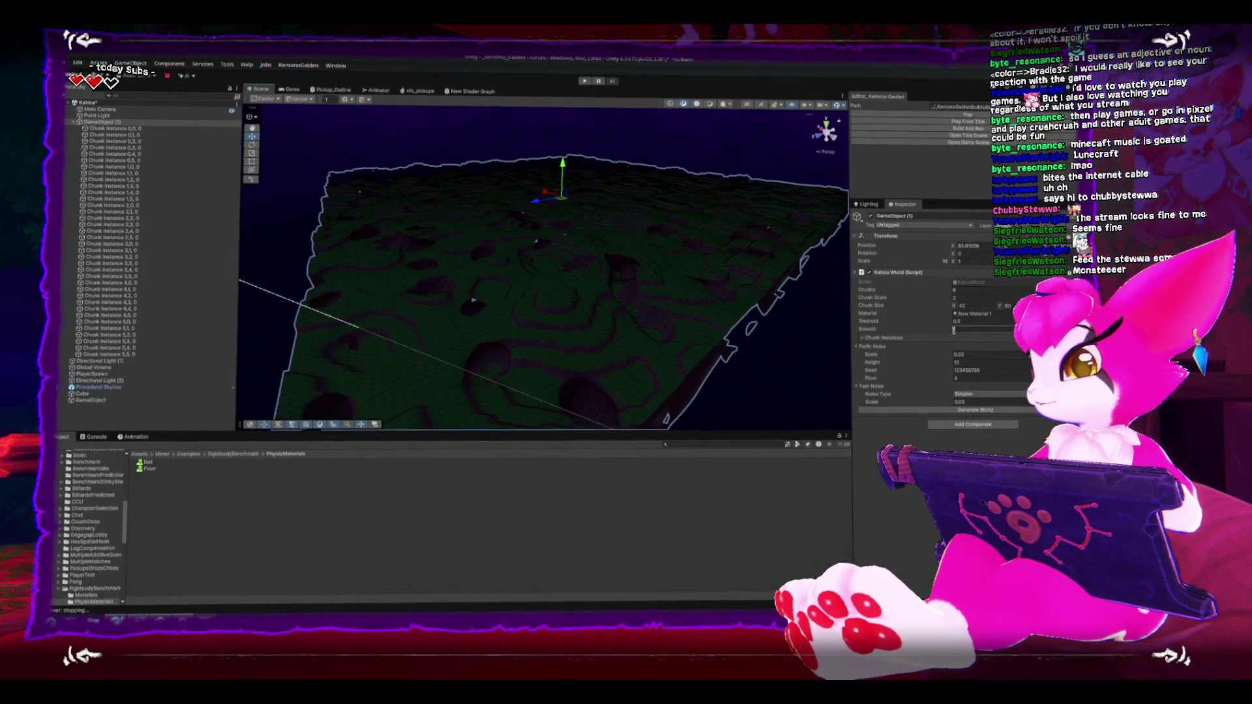
mouse_move(601, 264)
mouse_down()
mouse_move(547, 358)
mouse_move(556, 341)
mouse_move(539, 341)
mouse_move(519, 235)
mouse_move(515, 381)
mouse_move(547, 306)
mouse_move(567, 327)
mouse_move(530, 255)
mouse_move(520, 539)
mouse_move(452, 500)
mouse_move(472, 293)
mouse_move(495, 269)
mouse_move(515, 254)
mouse_move(652, 296)
mouse_up()
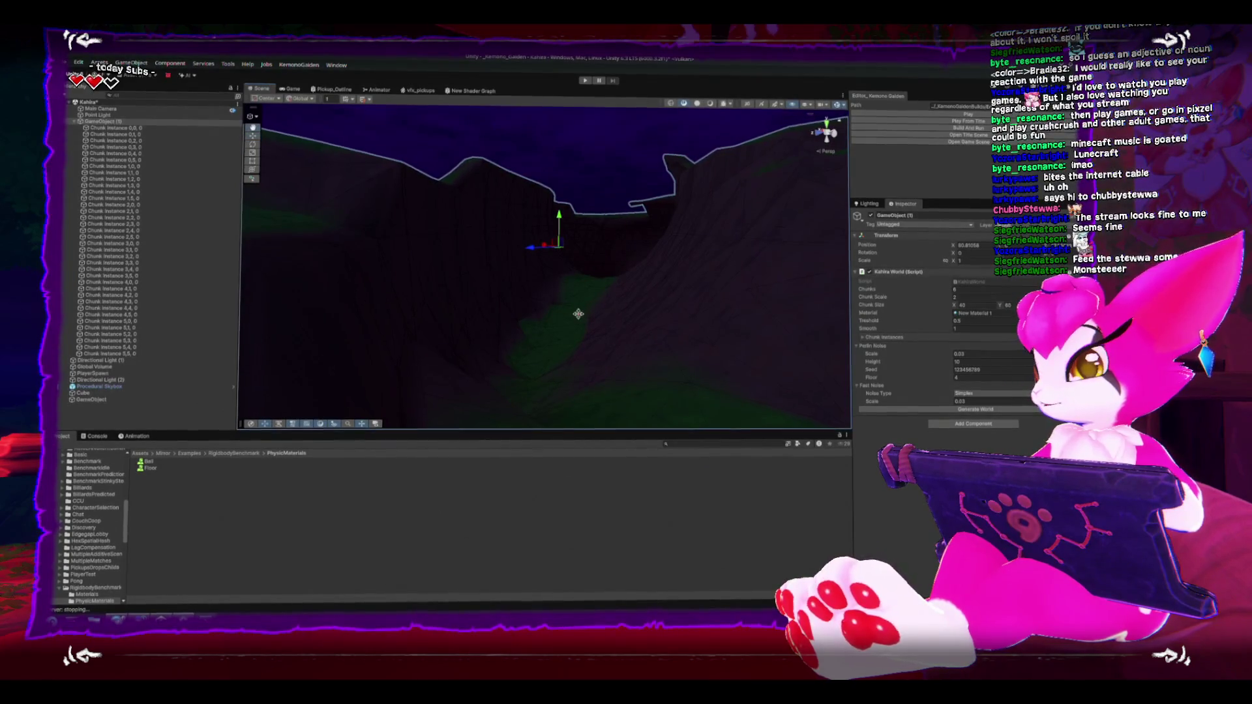
mouse_move(533, 358)
mouse_down()
mouse_move(475, 372)
mouse_move(536, 366)
mouse_move(466, 280)
mouse_move(549, 198)
mouse_move(581, 201)
mouse_move(522, 288)
mouse_move(447, 346)
mouse_move(548, 298)
mouse_move(528, 301)
mouse_move(530, 283)
mouse_up()
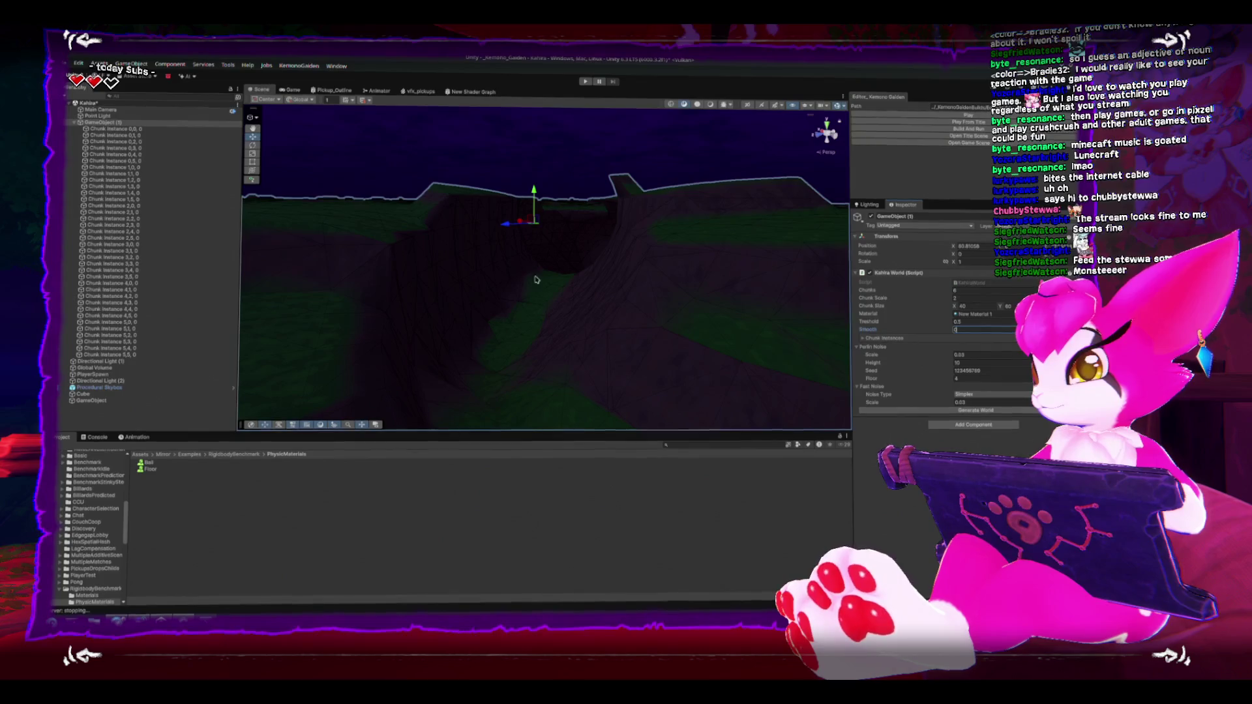
mouse_move(551, 307)
mouse_down()
mouse_move(548, 346)
mouse_move(567, 372)
mouse_move(583, 345)
mouse_move(536, 324)
mouse_move(536, 232)
mouse_move(569, 374)
mouse_move(546, 306)
mouse_move(503, 366)
mouse_move(517, 301)
mouse_move(556, 282)
mouse_move(561, 310)
mouse_move(569, 257)
mouse_move(550, 339)
mouse_move(539, 257)
mouse_move(483, 209)
mouse_move(581, 389)
mouse_move(550, 296)
mouse_move(625, 307)
mouse_up()
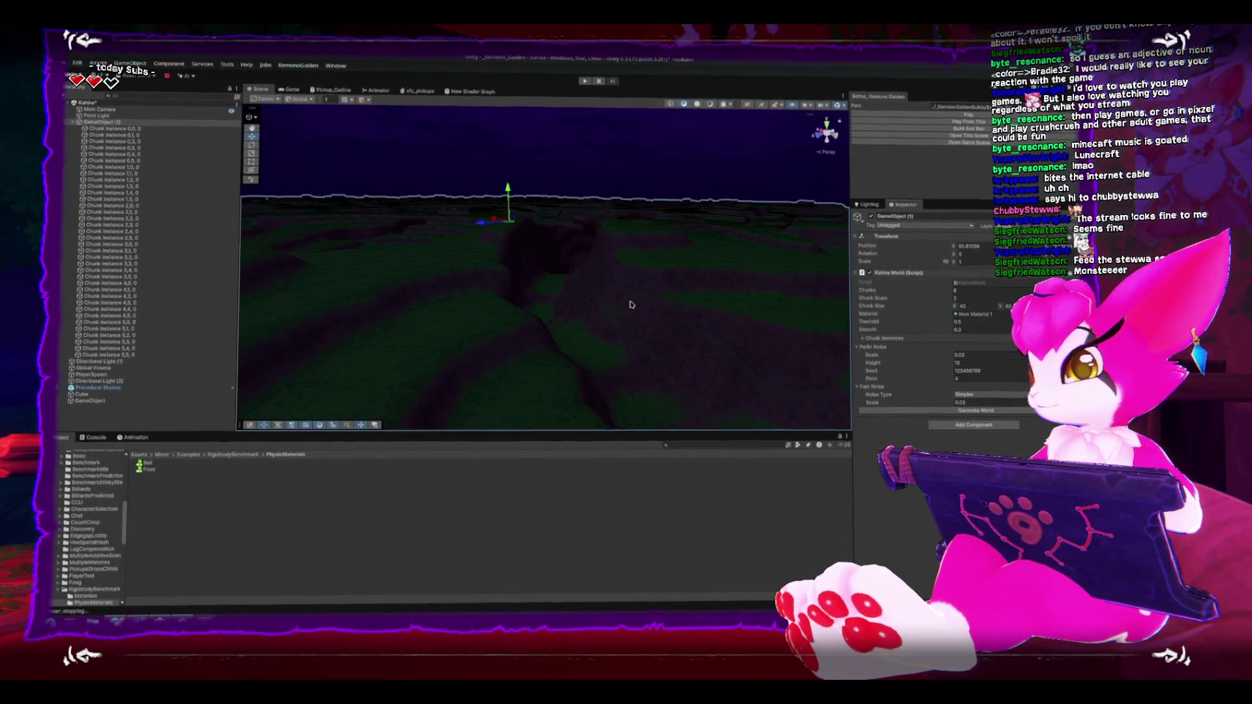
key(Return)
Step: Set Smooth to 0.5 and playtest the regenerated, hillier terrain until pausing
click(989, 330)
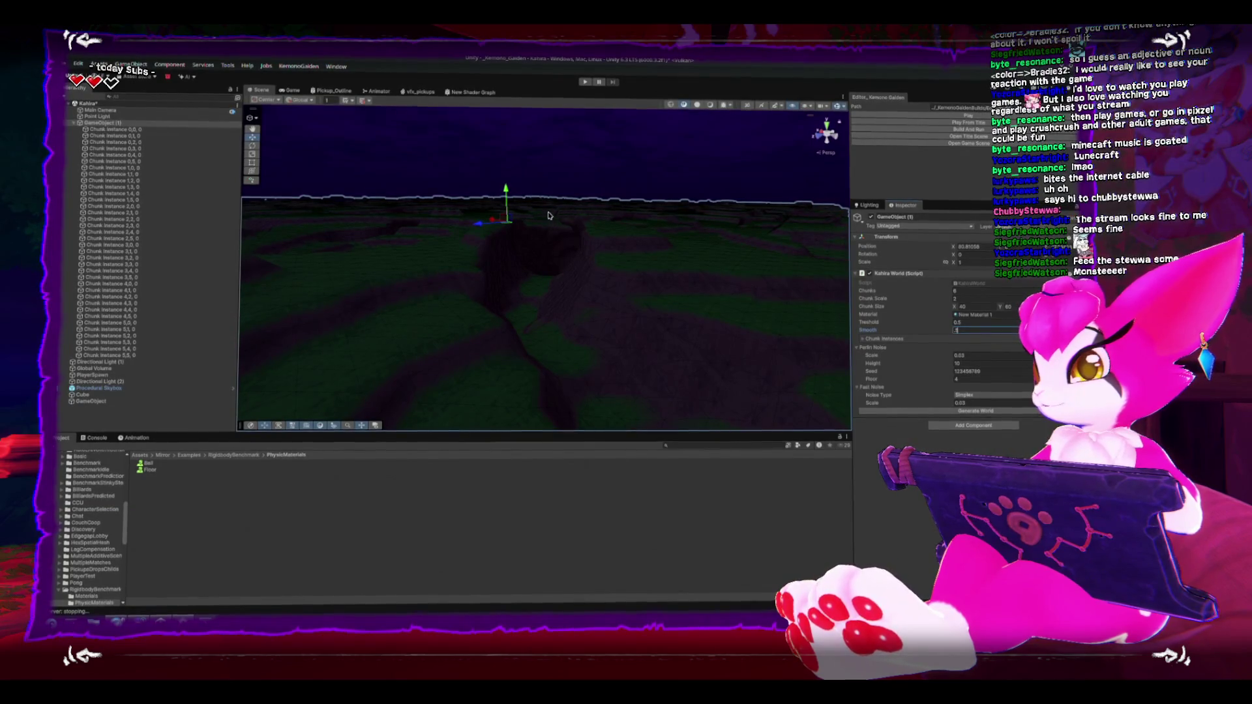
key(Return)
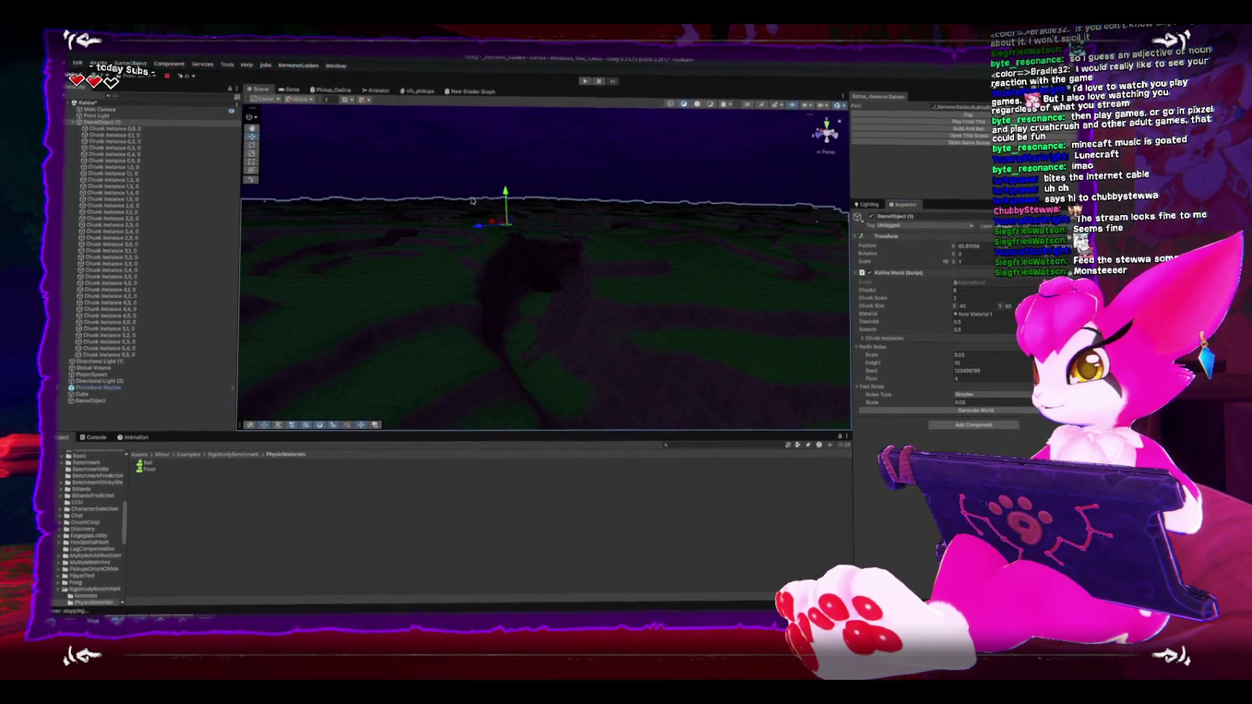
scroll(539, 206, down, 2)
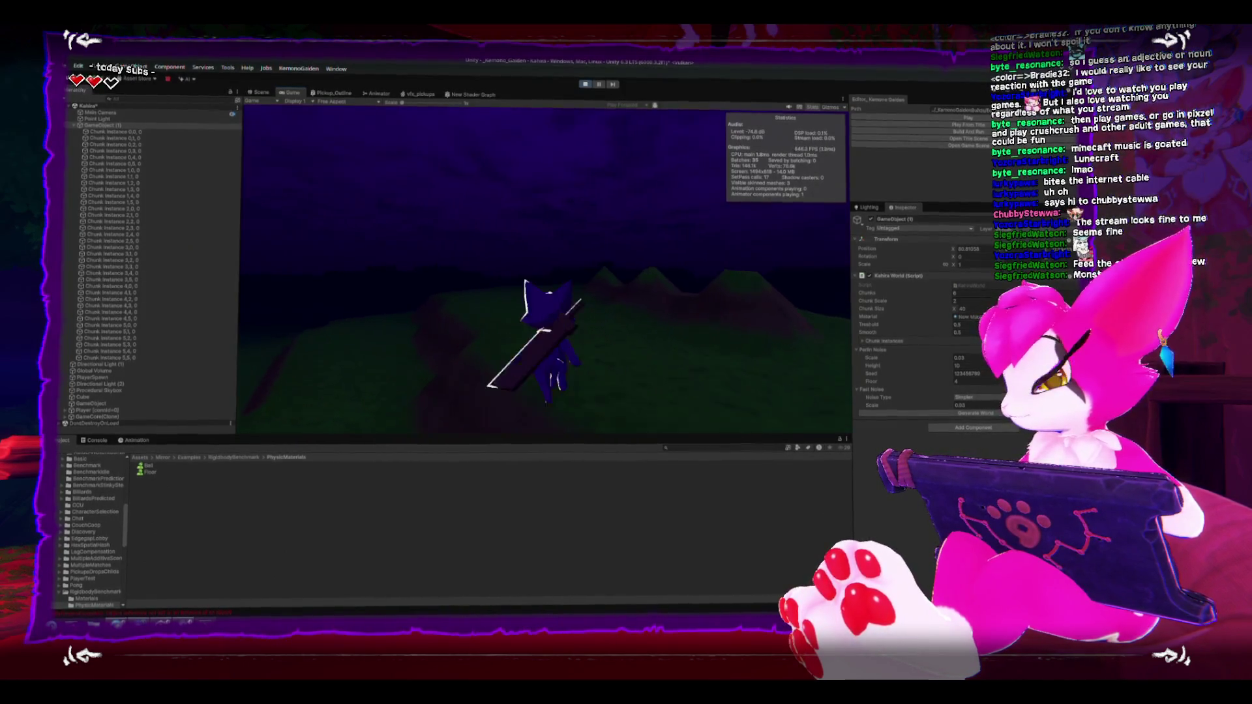
key(Escape)
Step: Resume the game and play across the hilly terrain into the dark cave, then pause again
click(599, 85)
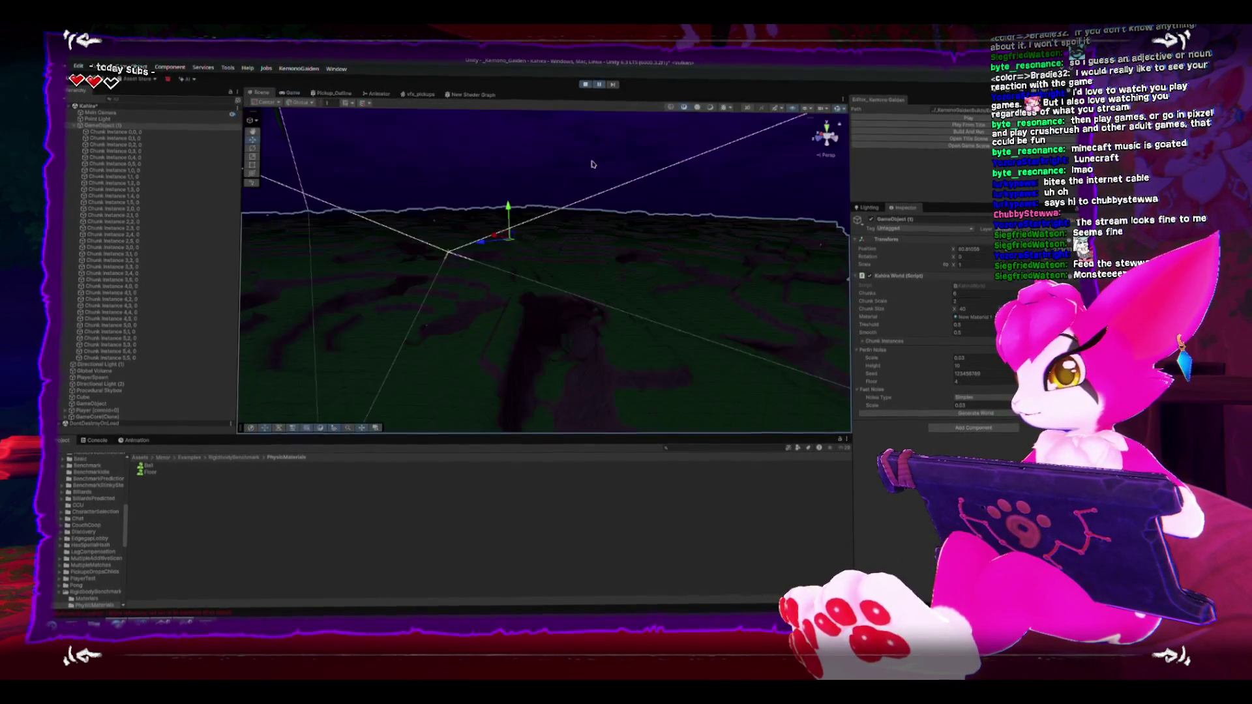
key(ctrl+shift+p)
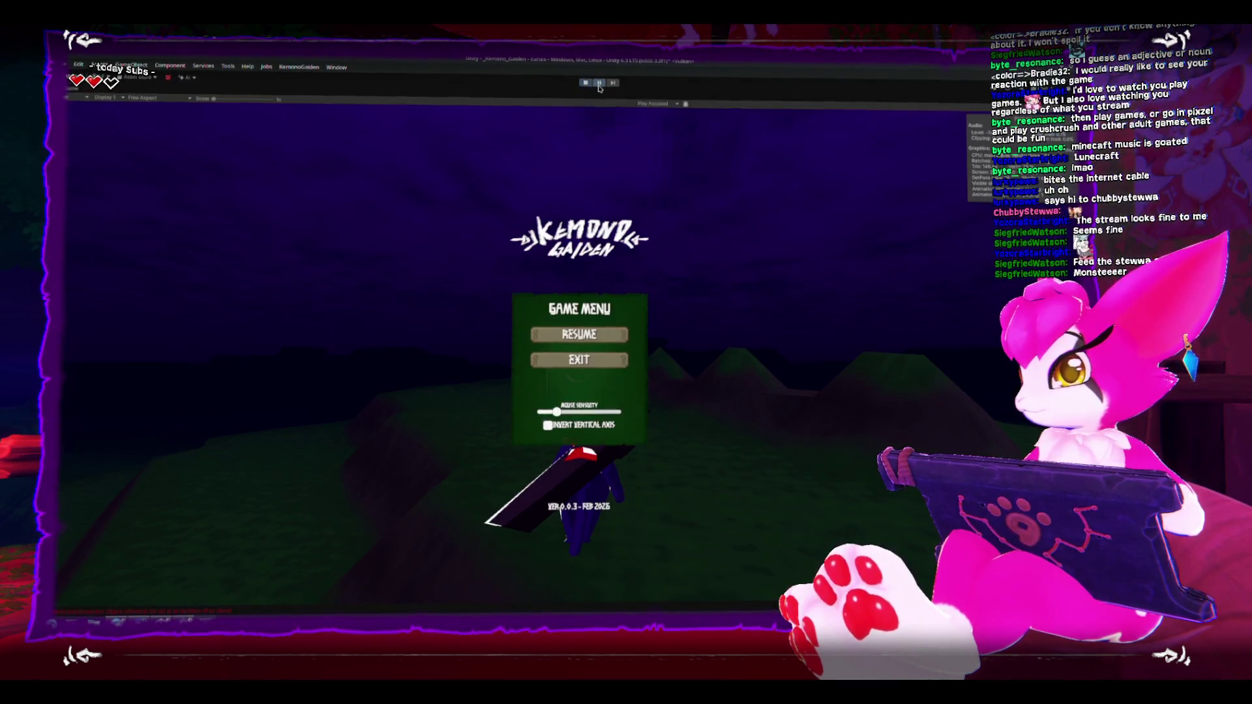
click(598, 83)
click(623, 333)
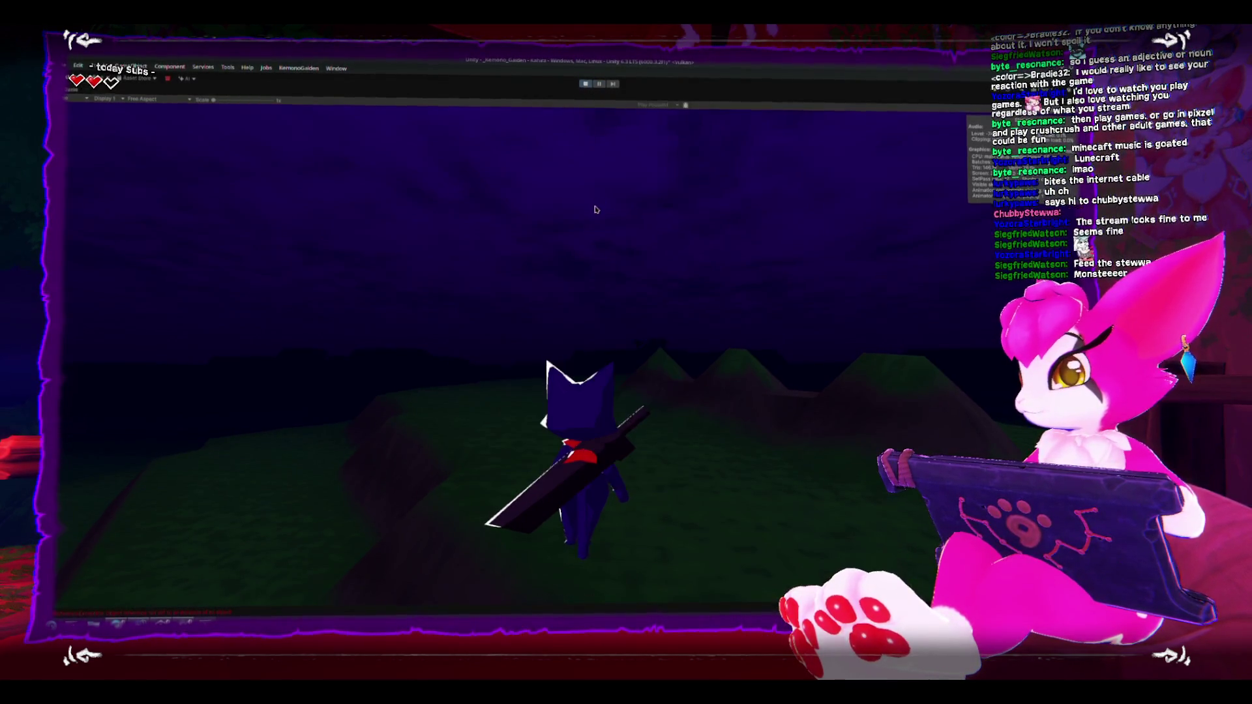
key(Escape)
click(651, 324)
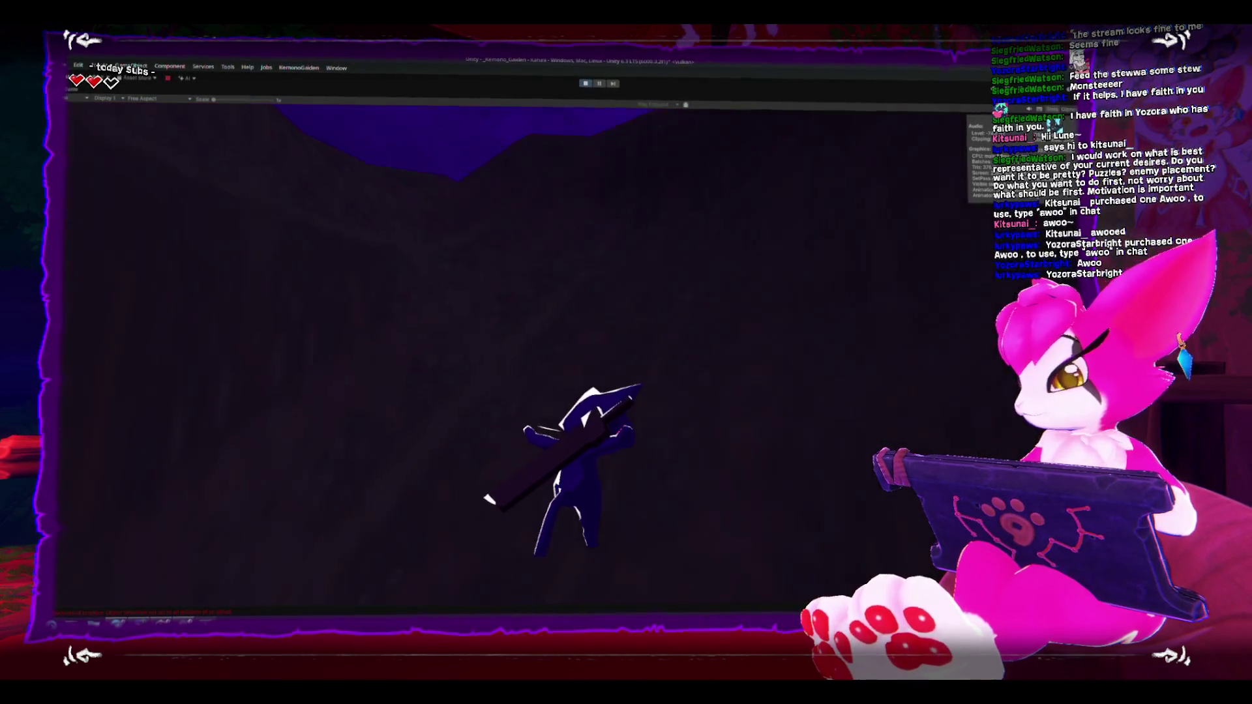
key(Escape)
Step: Restart Play mode in a maximized Game view, play through the cave, then stop from the pause menu
click(585, 84)
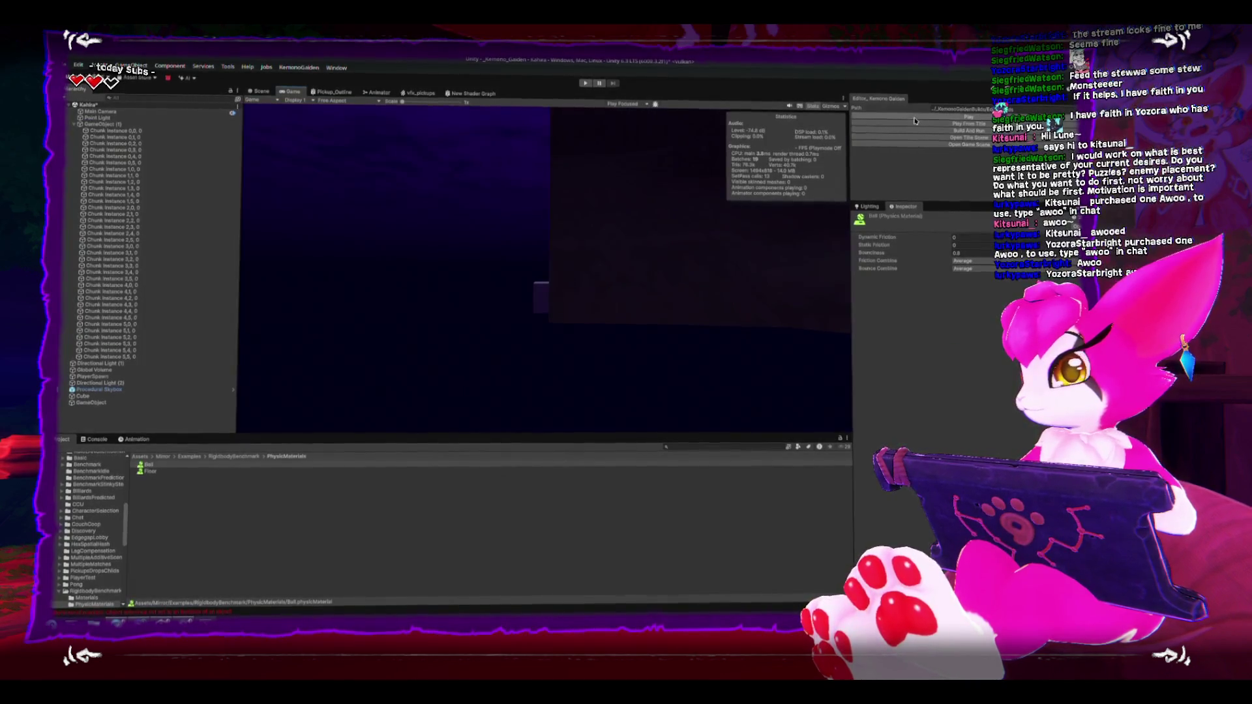
click(914, 121)
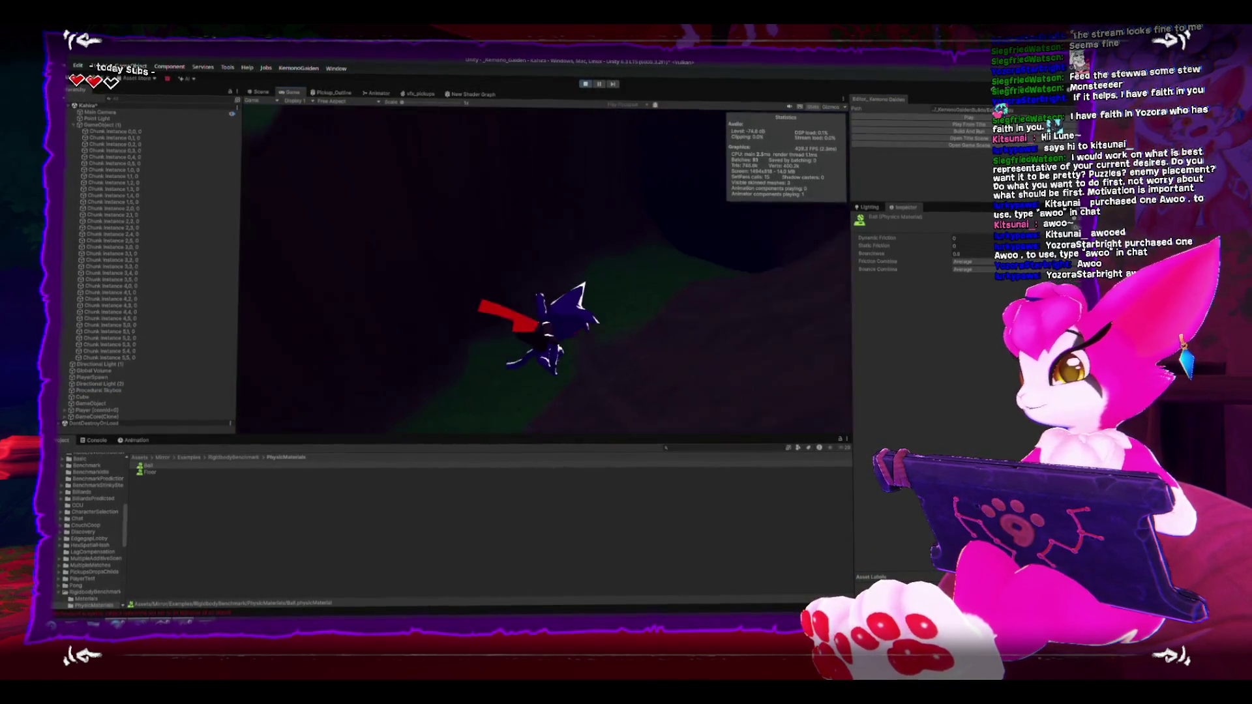
key(Escape)
key(shift+space)
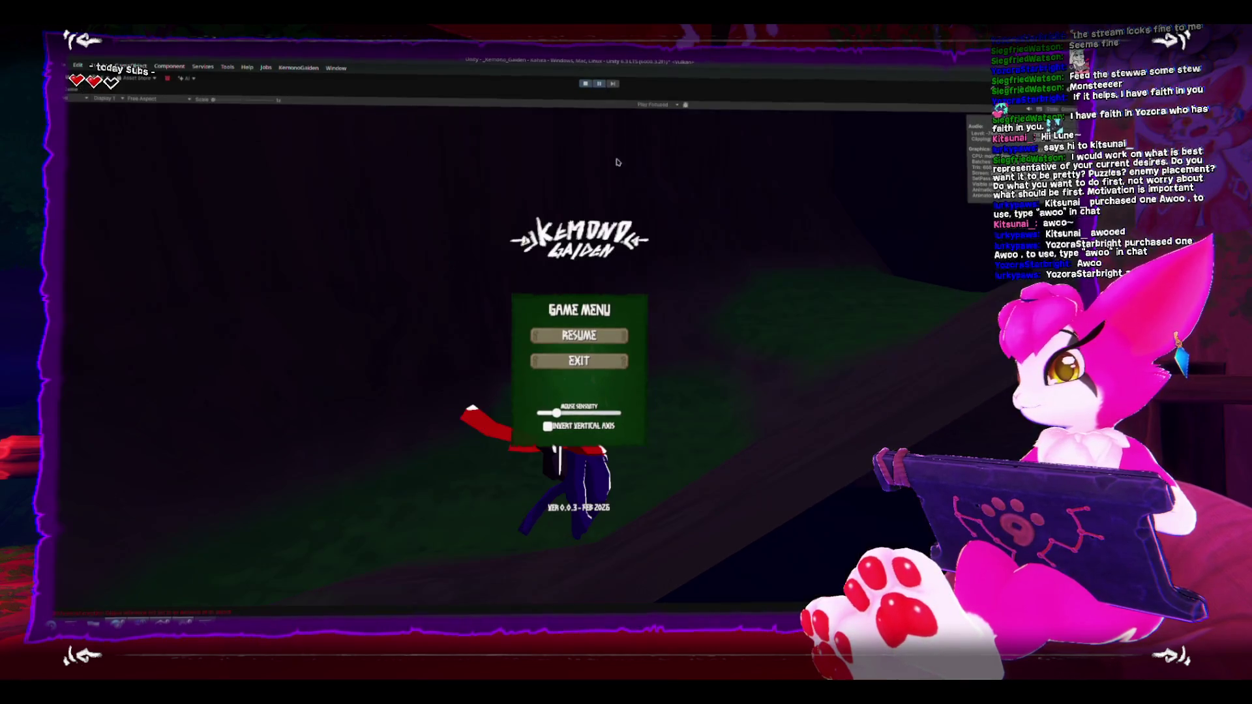
key(Escape)
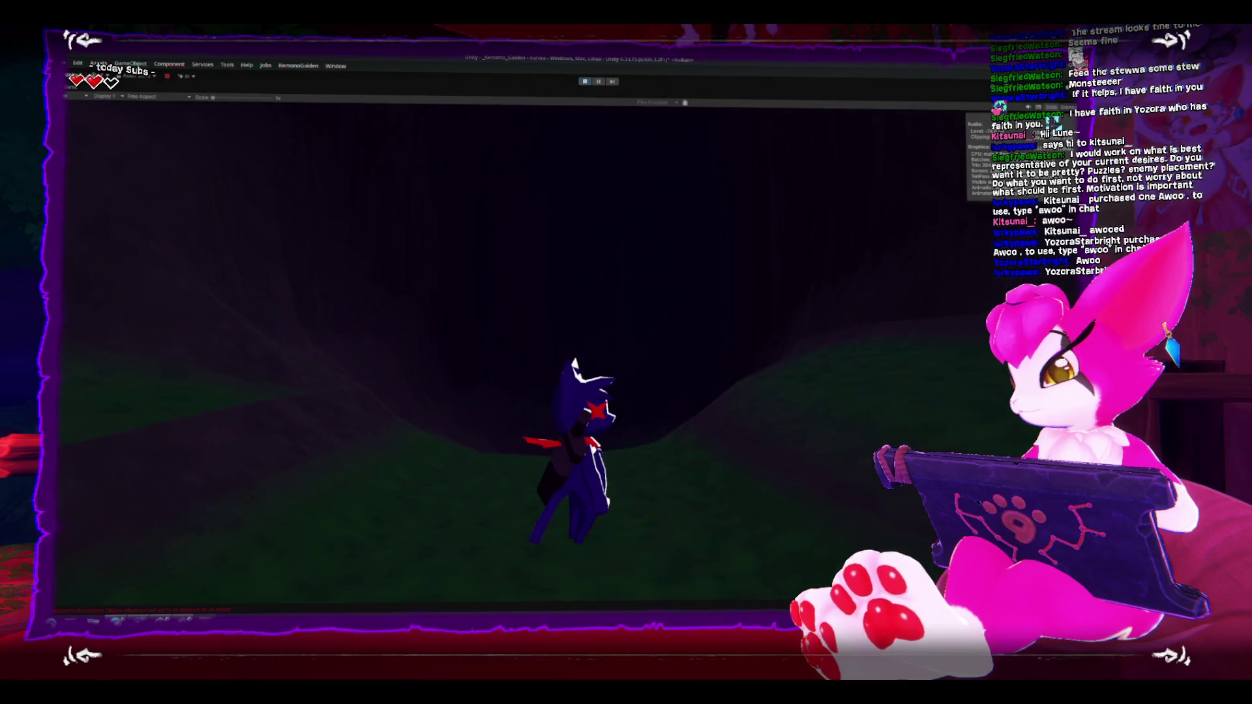
key(Escape)
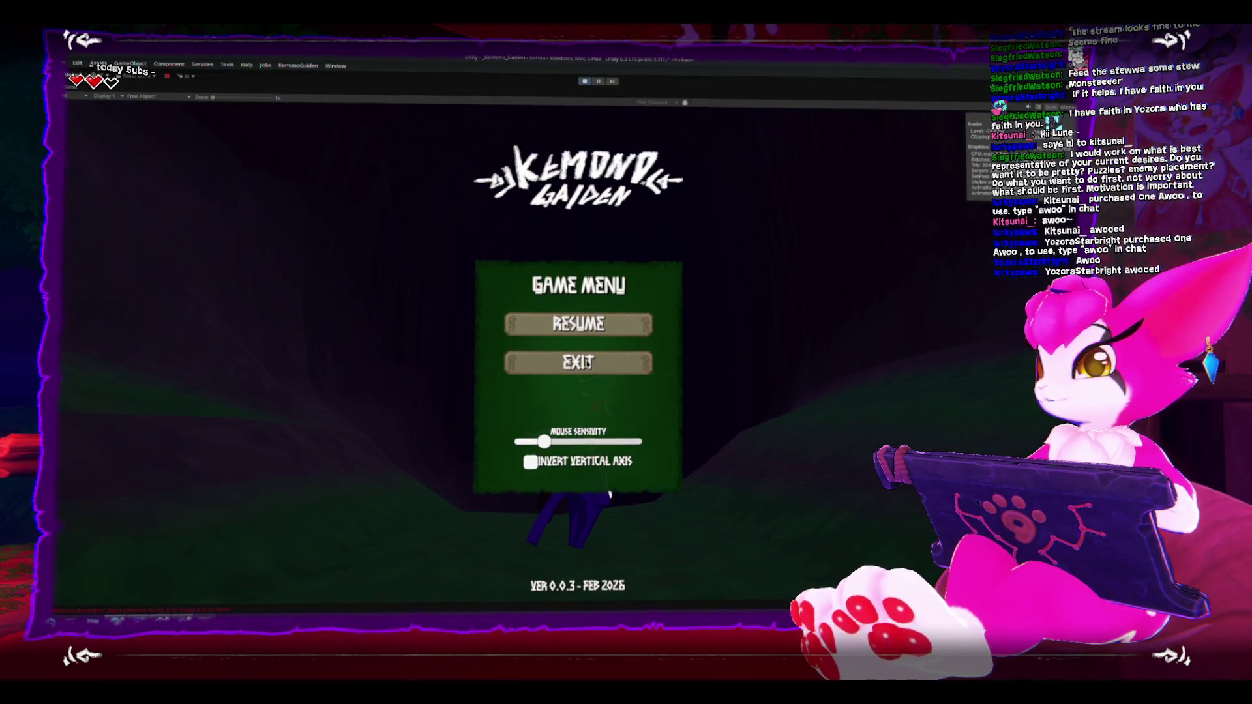
click(584, 84)
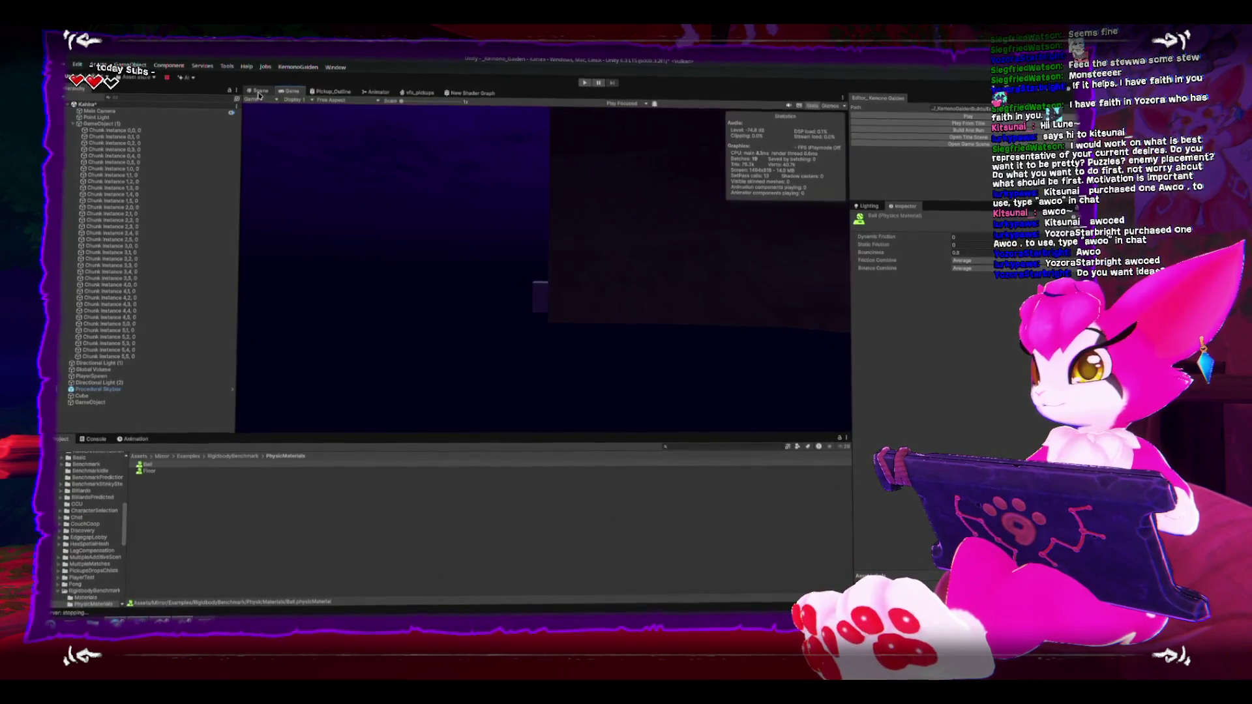
Step: Return to a maximized Scene view and tilt the camera over the green terrain chunks
click(259, 92)
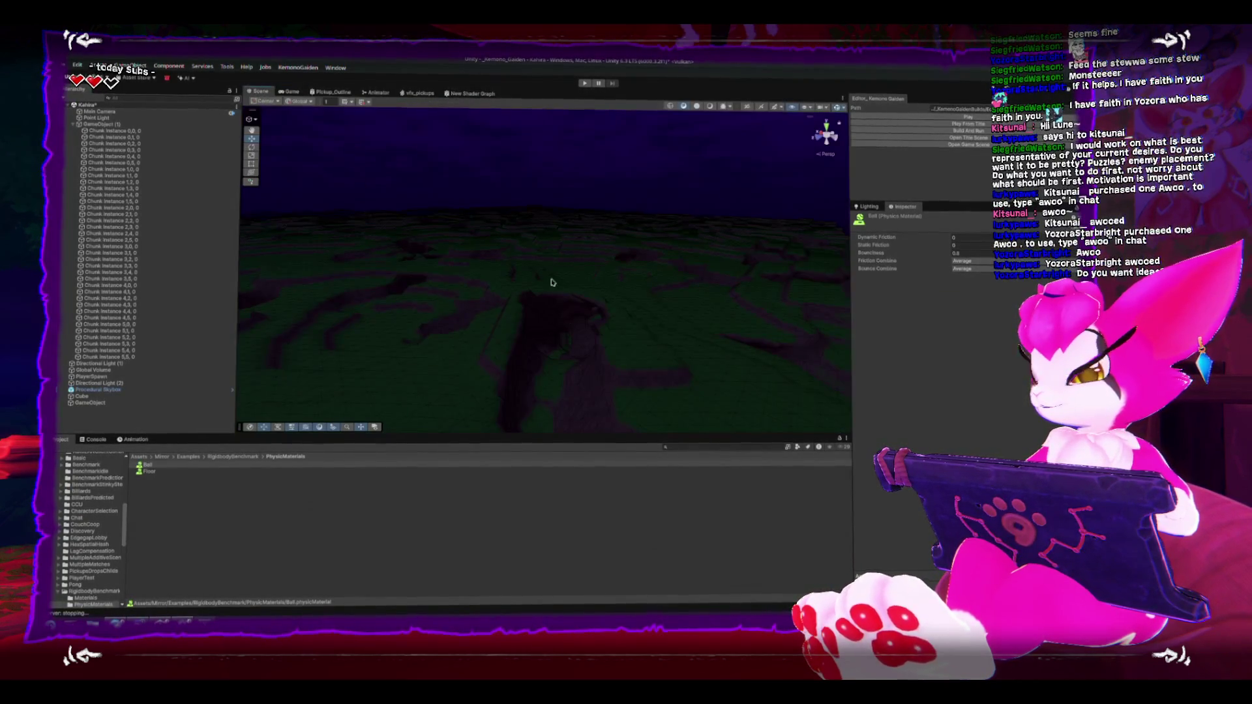
key(shift+space)
mouse_move(828, 329)
mouse_down()
mouse_move(743, 413)
mouse_move(590, 379)
mouse_move(600, 346)
mouse_move(575, 441)
mouse_move(495, 419)
mouse_move(620, 417)
mouse_move(302, 400)
mouse_move(411, 389)
mouse_move(424, 372)
mouse_move(456, 369)
mouse_move(440, 301)
mouse_move(497, 271)
mouse_move(511, 330)
mouse_move(498, 310)
mouse_move(532, 320)
mouse_move(542, 352)
mouse_move(595, 382)
mouse_move(624, 428)
mouse_move(625, 467)
mouse_move(420, 354)
mouse_move(526, 358)
mouse_move(467, 522)
mouse_move(572, 474)
mouse_move(634, 338)
mouse_move(671, 484)
mouse_move(611, 347)
mouse_move(649, 372)
mouse_move(708, 381)
mouse_move(679, 371)
mouse_up()
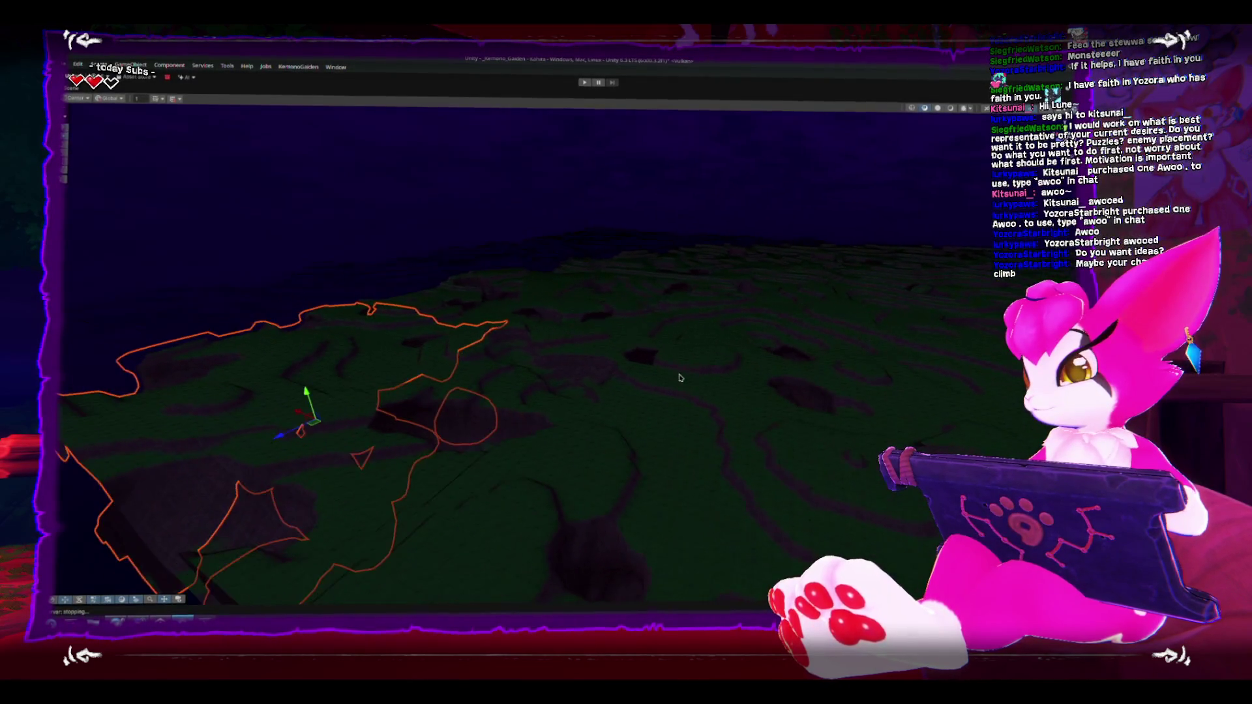
Step: Frame and orbit the outlined terrain chunk, moving one strip to the terrain's right edge
key(f)
key(f)
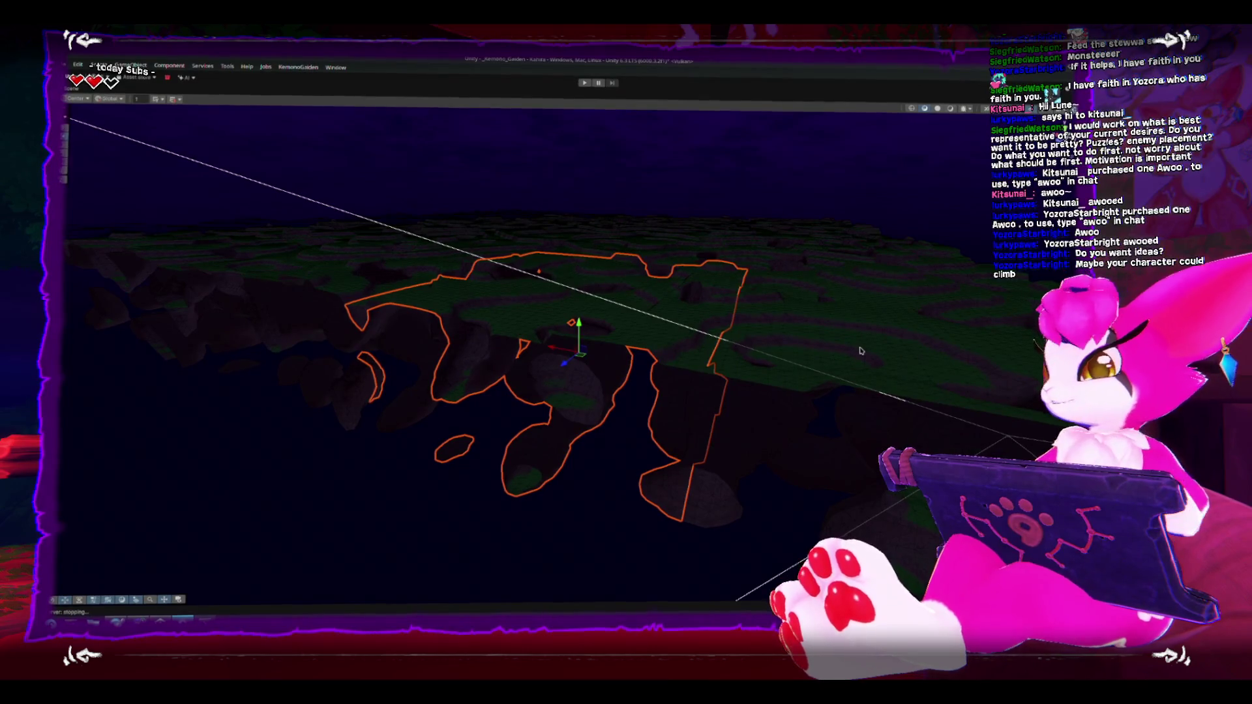
drag(629, 259, 395, 384)
scroll(395, 384, down, 3)
mouse_move(850, 218)
mouse_down()
mouse_move(847, 235)
mouse_move(732, 201)
mouse_move(770, 258)
mouse_move(717, 307)
mouse_move(703, 272)
mouse_move(648, 229)
mouse_move(676, 339)
mouse_move(522, 229)
mouse_move(619, 240)
mouse_move(531, 210)
mouse_move(671, 187)
mouse_move(659, 232)
mouse_move(507, 203)
mouse_move(676, 218)
mouse_move(592, 189)
mouse_move(671, 276)
mouse_move(629, 315)
mouse_move(676, 324)
mouse_move(556, 438)
mouse_move(623, 495)
mouse_move(573, 277)
mouse_move(735, 316)
mouse_move(654, 284)
mouse_move(676, 358)
mouse_move(740, 341)
mouse_move(709, 295)
mouse_move(642, 315)
mouse_move(646, 218)
mouse_move(665, 324)
mouse_move(558, 313)
mouse_move(589, 319)
mouse_move(578, 283)
mouse_up()
key(f)
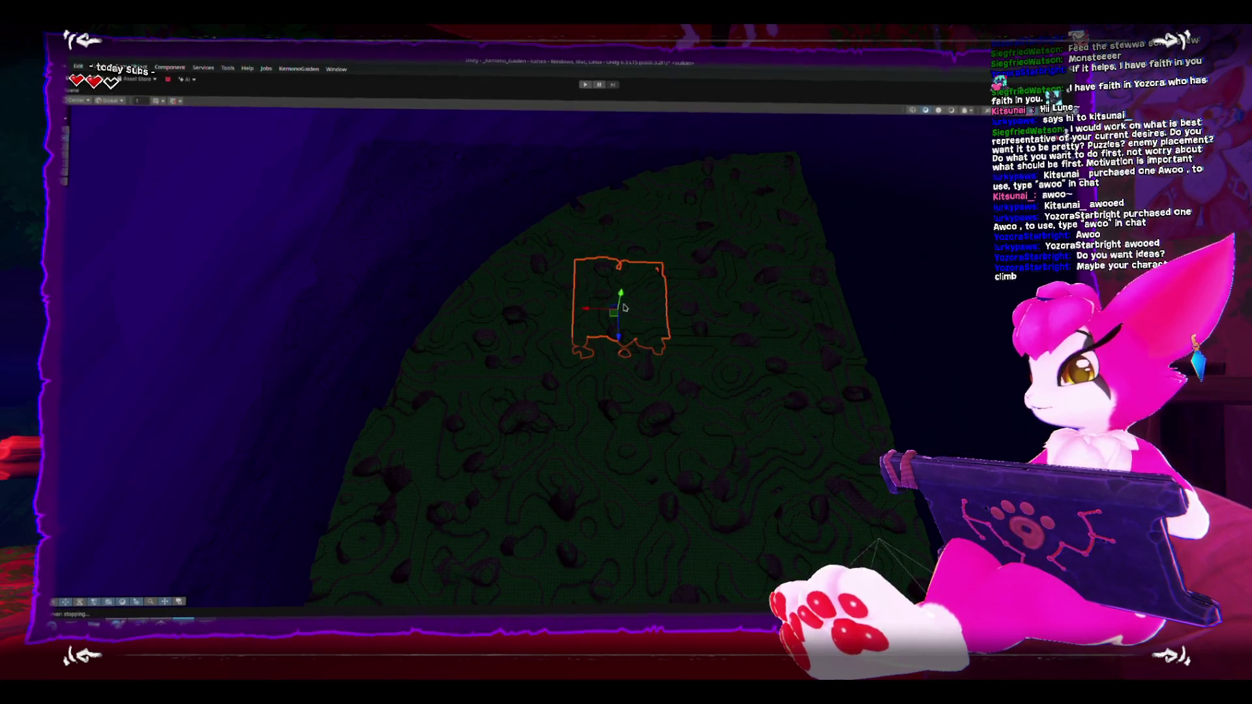
mouse_move(802, 328)
mouse_down()
mouse_move(413, 461)
mouse_move(449, 470)
mouse_up()
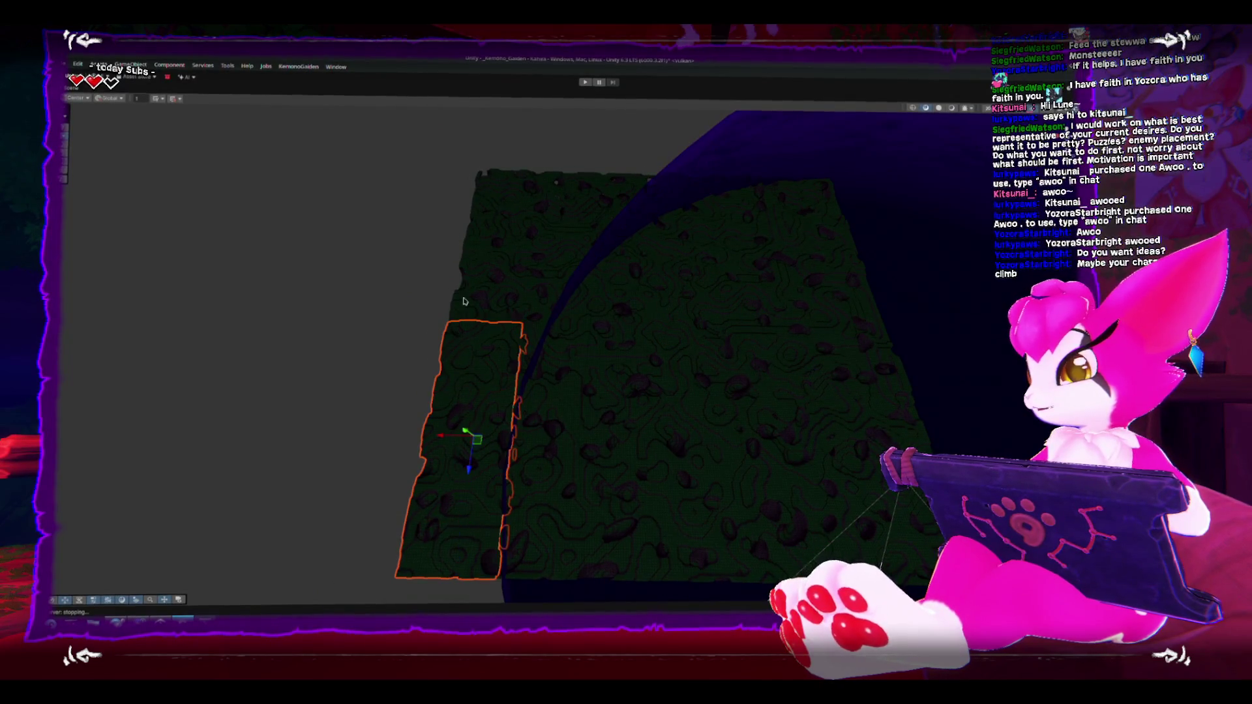
mouse_move(485, 337)
mouse_down()
mouse_move(900, 343)
mouse_move(889, 322)
mouse_move(795, 329)
mouse_up()
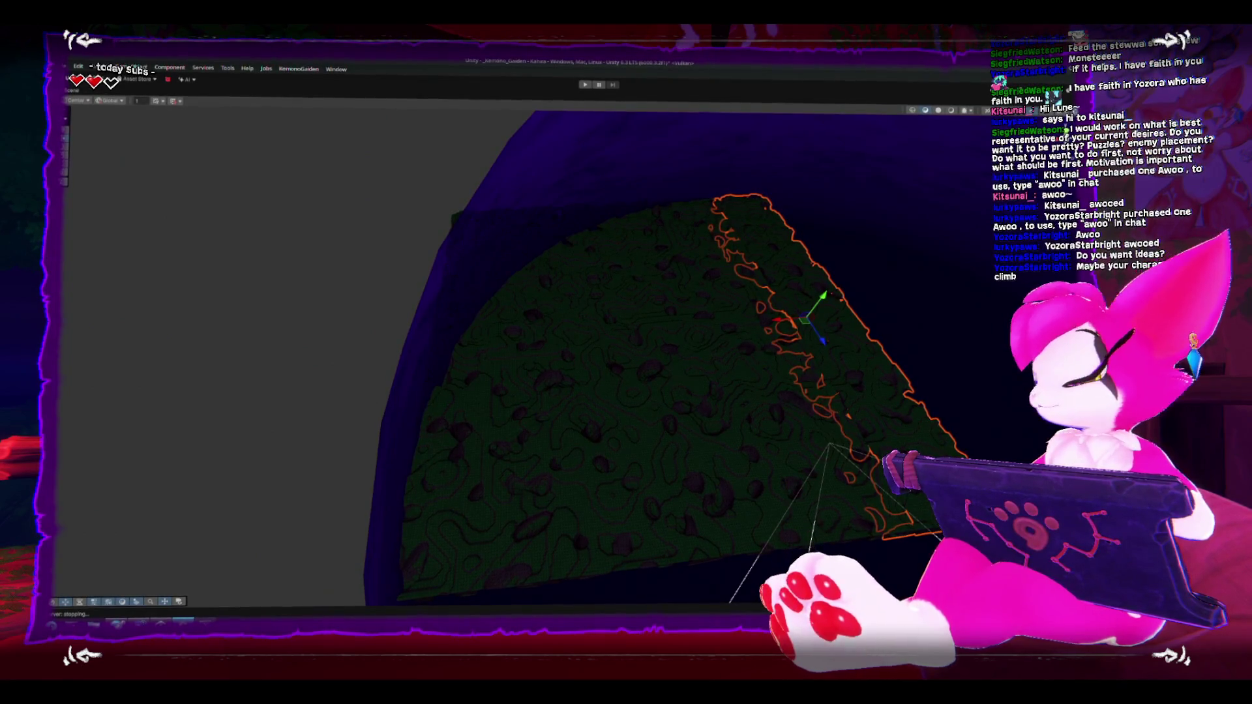
mouse_move(614, 354)
mouse_down()
mouse_move(656, 272)
mouse_move(321, 520)
mouse_up()
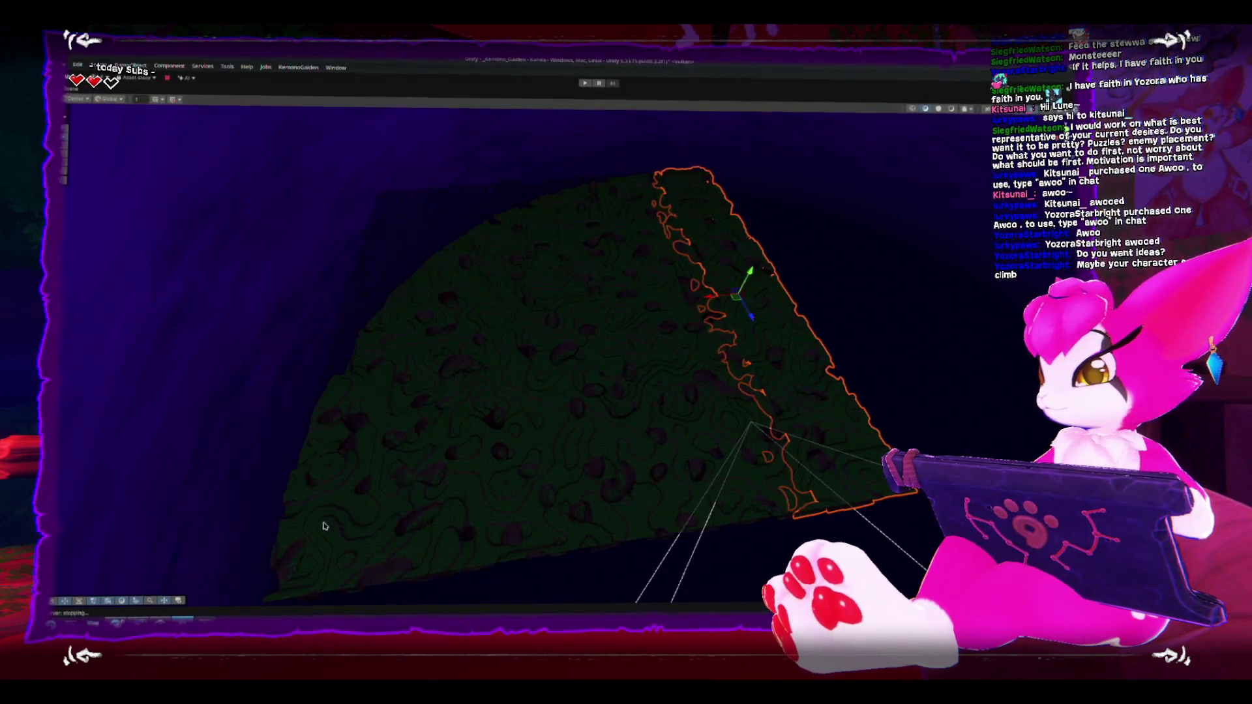
Step: Select various terrain pieces and strips around the terrain, undoing one selection
click(326, 525)
mouse_move(330, 452)
mouse_down()
mouse_move(352, 367)
mouse_move(302, 306)
mouse_move(585, 295)
mouse_up()
mouse_move(630, 204)
mouse_down()
mouse_move(637, 271)
mouse_move(481, 288)
mouse_up()
click(861, 299)
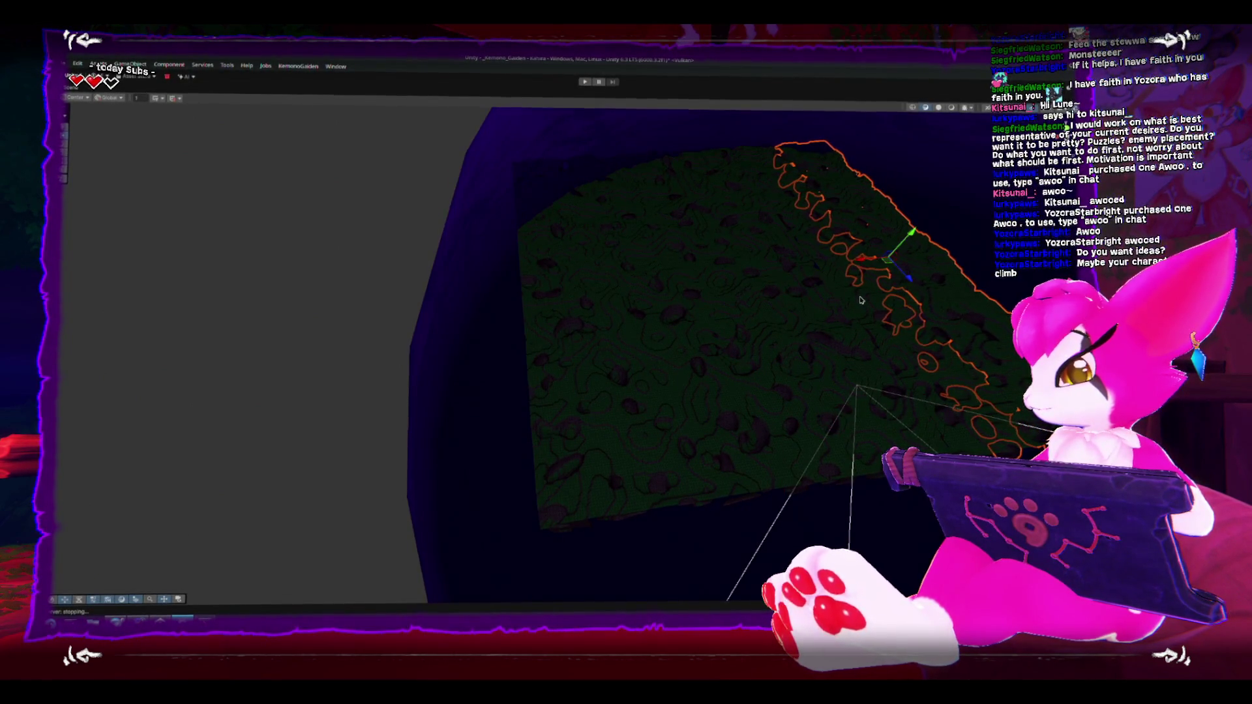
drag(859, 300, 639, 288)
click(274, 492)
mouse_move(303, 365)
mouse_down()
mouse_move(301, 317)
mouse_move(323, 256)
mouse_up()
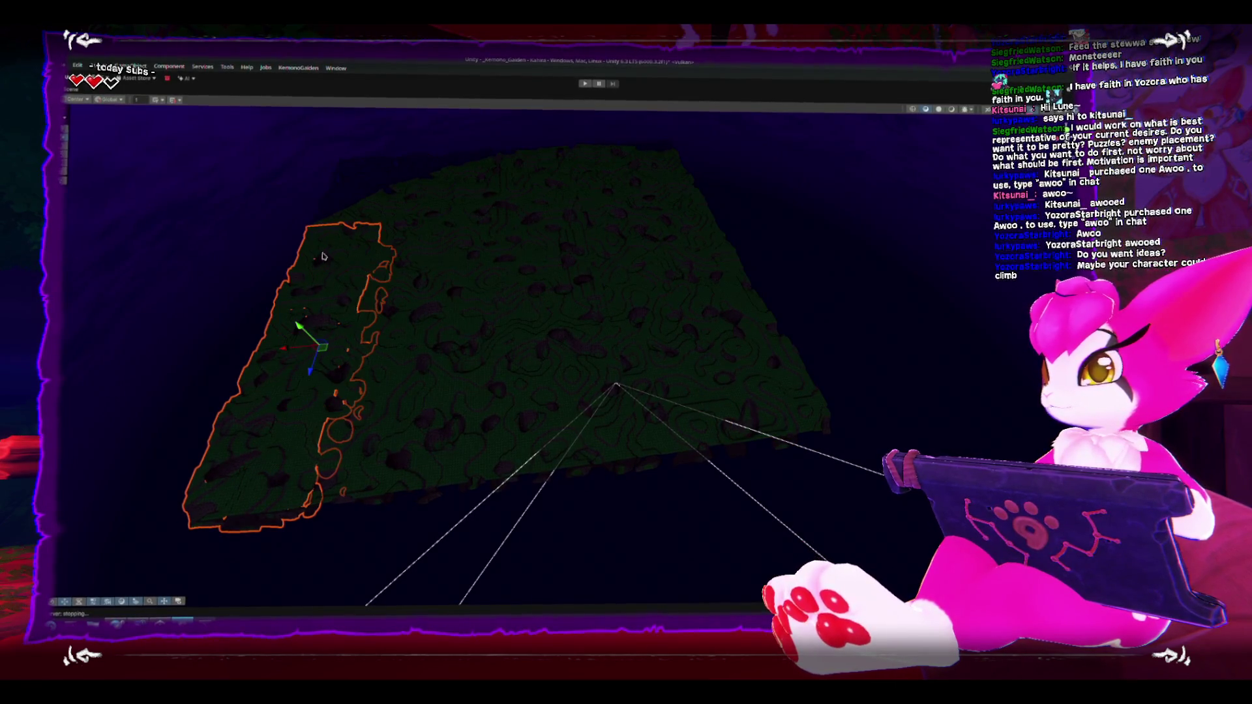
click(708, 377)
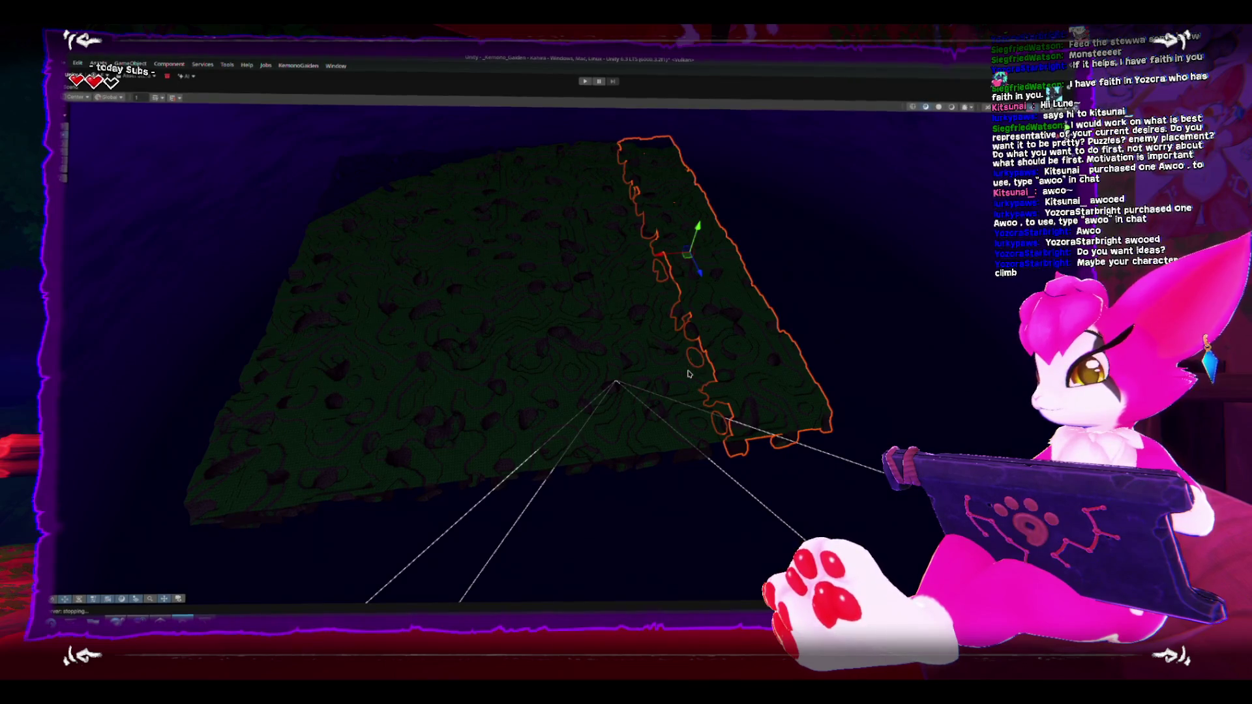
click(689, 373)
key(ctrl+z)
key(ctrl+z)
click(664, 325)
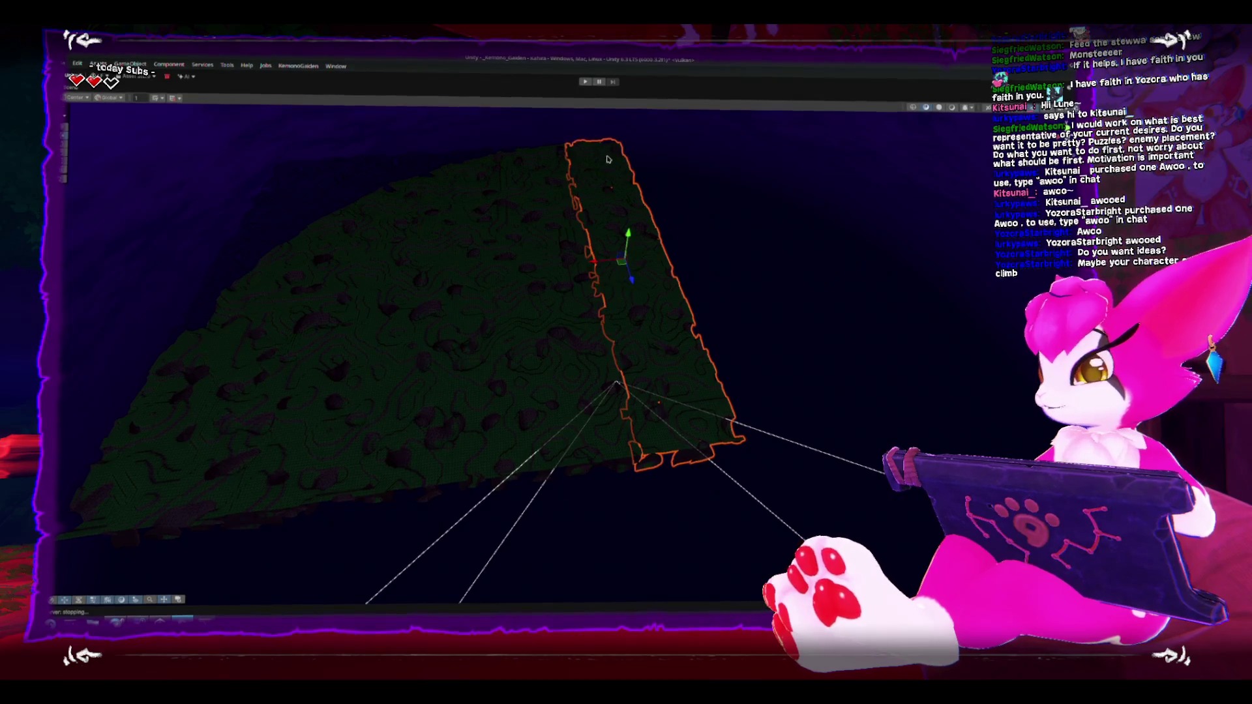
Step: Restore the full editor layout and select Chunk Instance 5,0,0
key(shift+space)
scroll(612, 283, up, 5)
scroll(612, 282, down, 3)
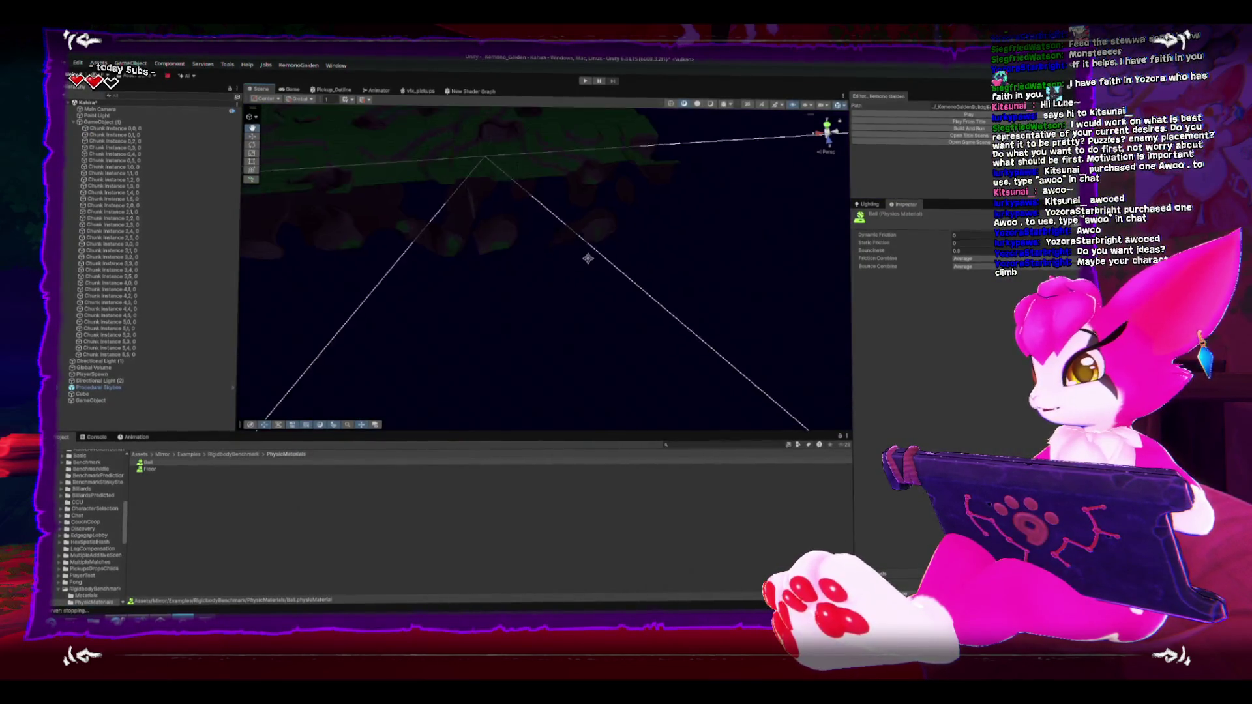
click(597, 355)
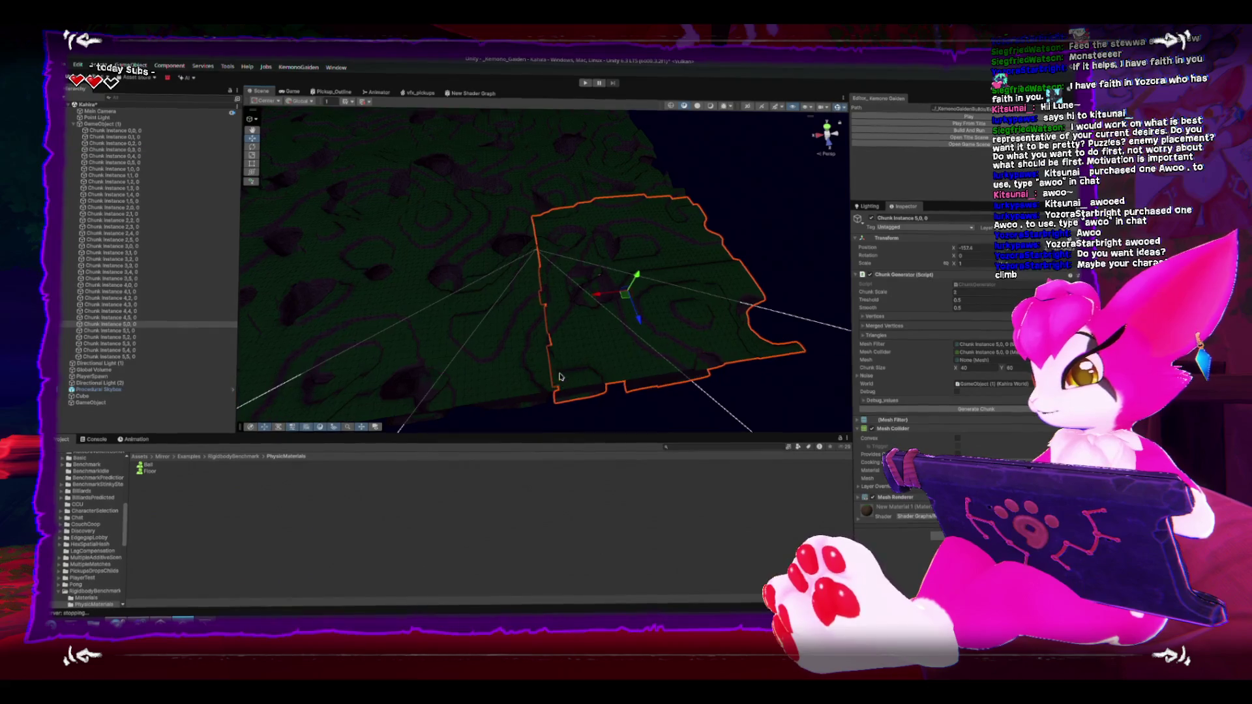
Step: Regenerate the mesh of Chunk Instance 5,0,0 with Generate Chunk
scroll(541, 352, up, 5)
scroll(534, 338, down, 4)
scroll(545, 344, up, 5)
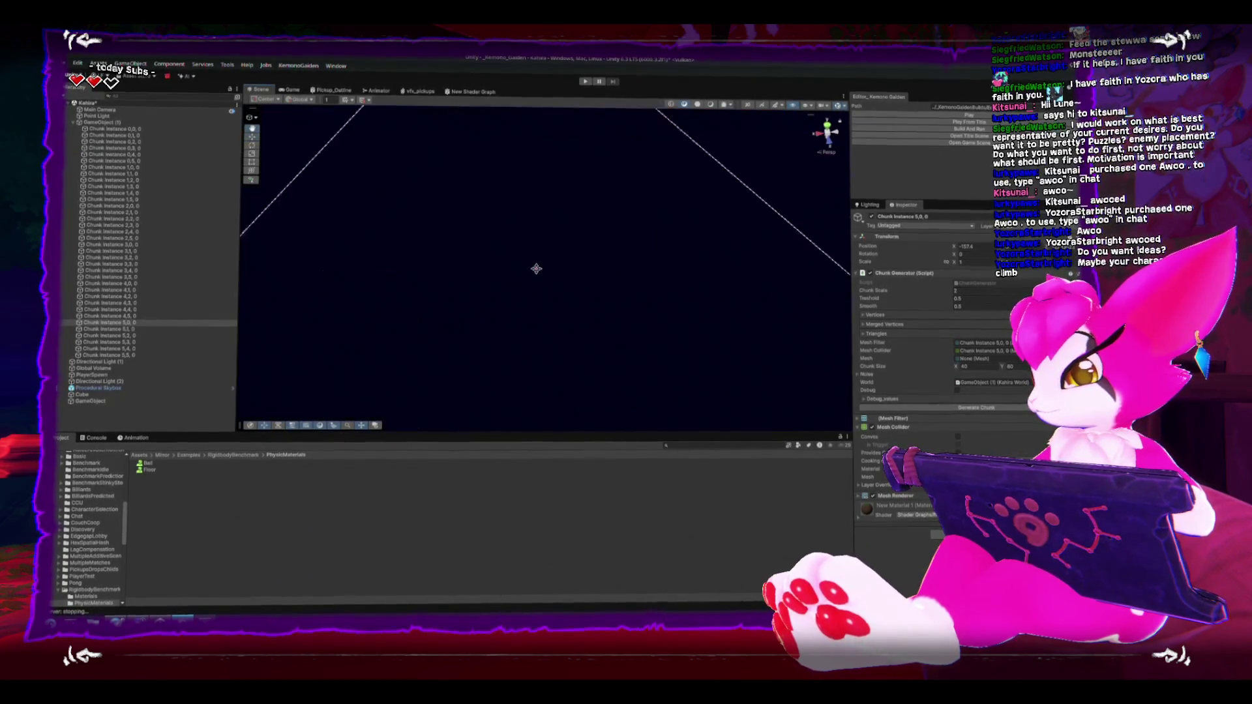
scroll(536, 289, down, 4)
drag(536, 289, 835, 412)
click(882, 408)
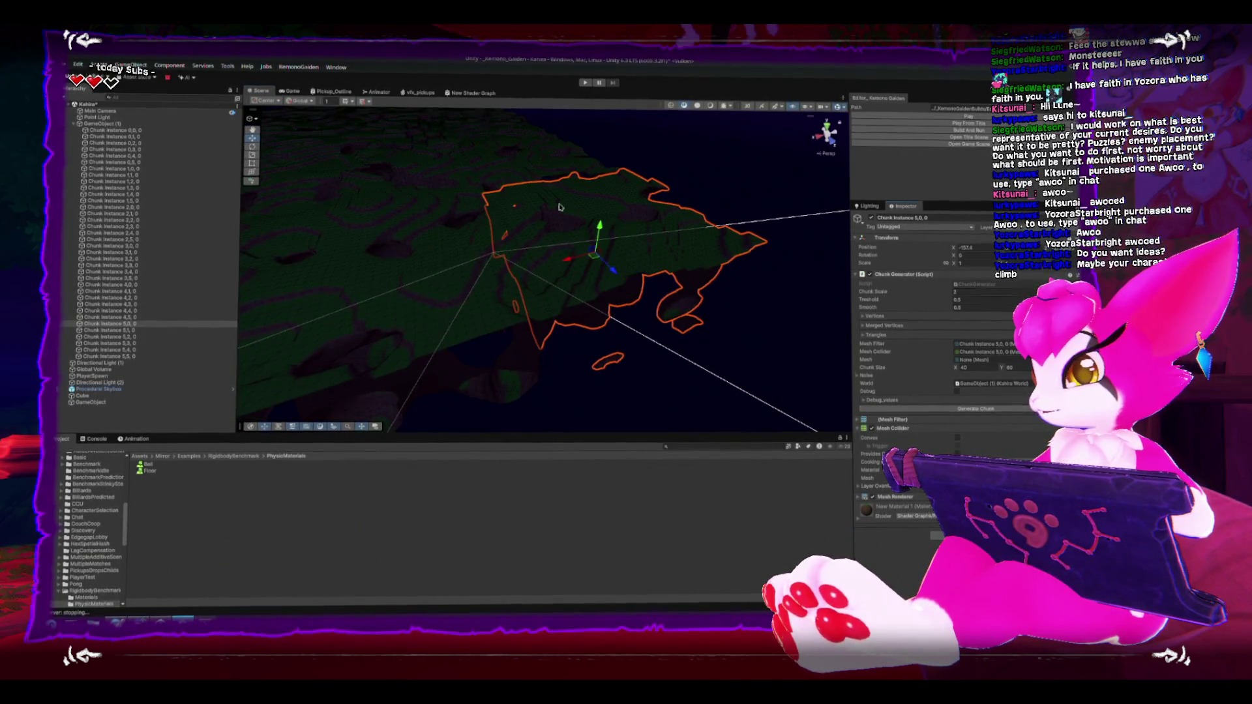
Step: Select Chunk Instance 0,2,0 and move it along X to -233.3
click(568, 222)
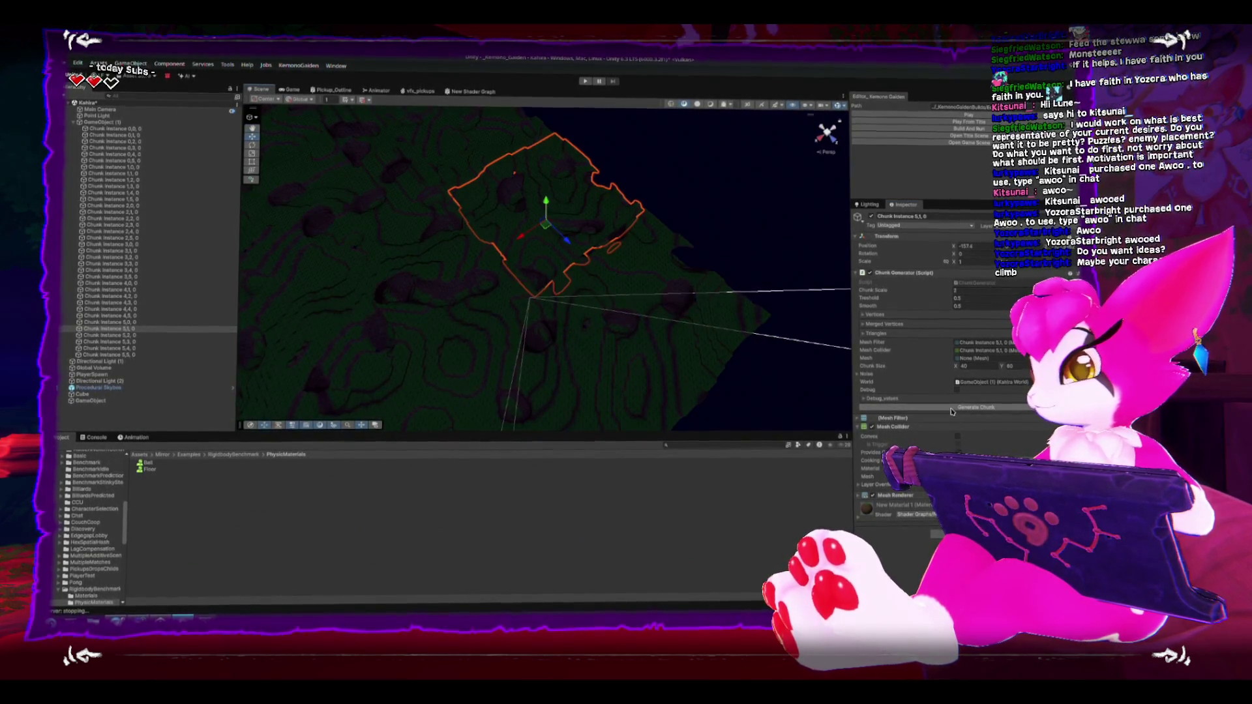
drag(483, 197, 549, 220)
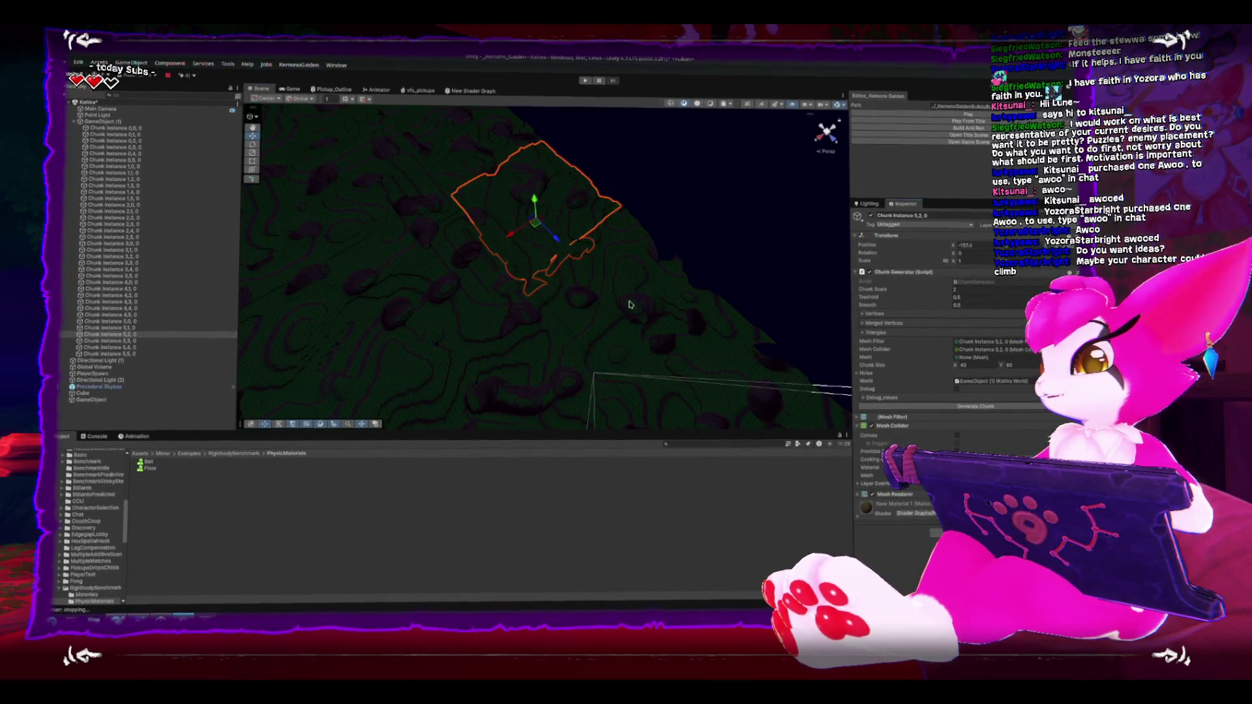
drag(767, 351, 403, 257)
drag(423, 159, 518, 277)
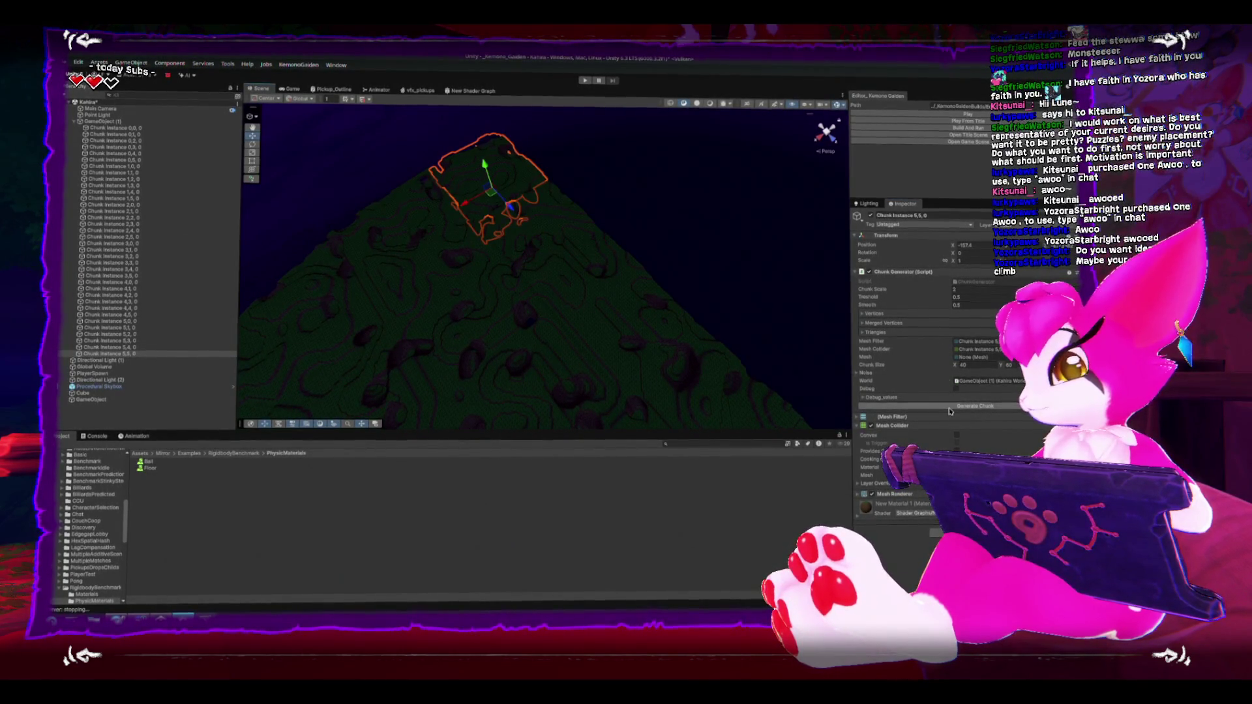
mouse_move(685, 327)
mouse_down()
mouse_move(568, 224)
mouse_move(547, 257)
mouse_move(506, 220)
mouse_up()
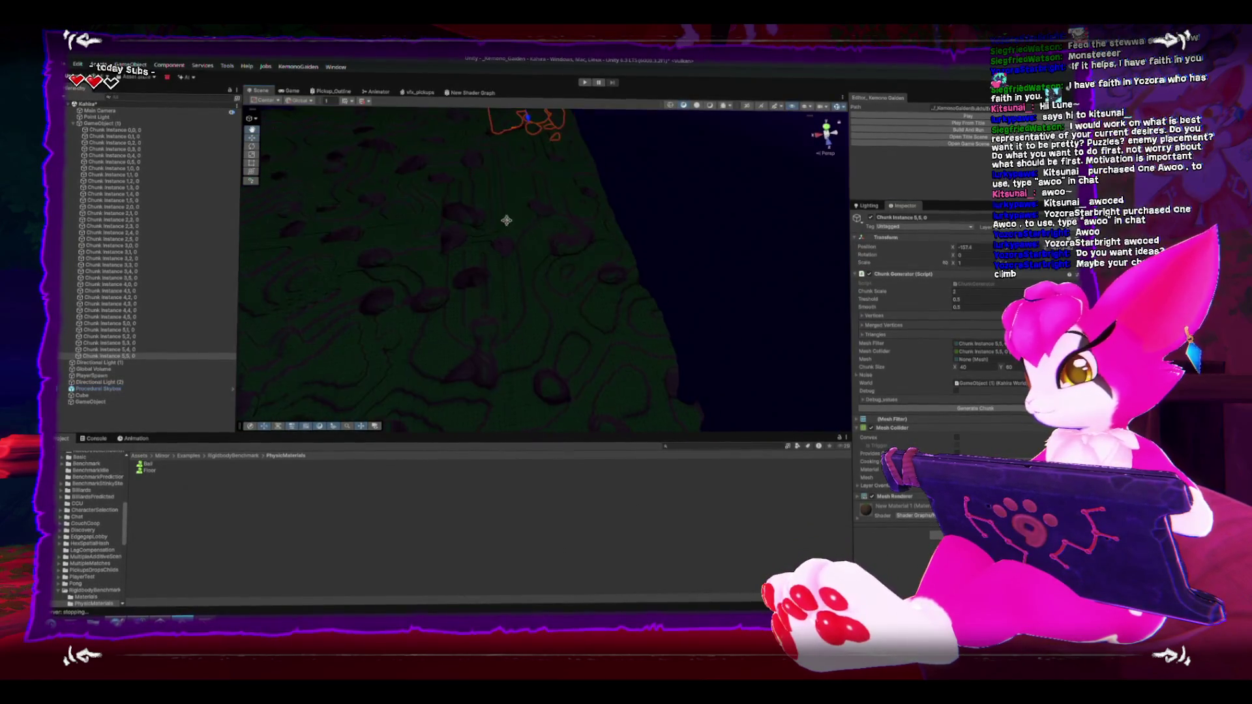
click(574, 277)
drag(587, 313, 688, 365)
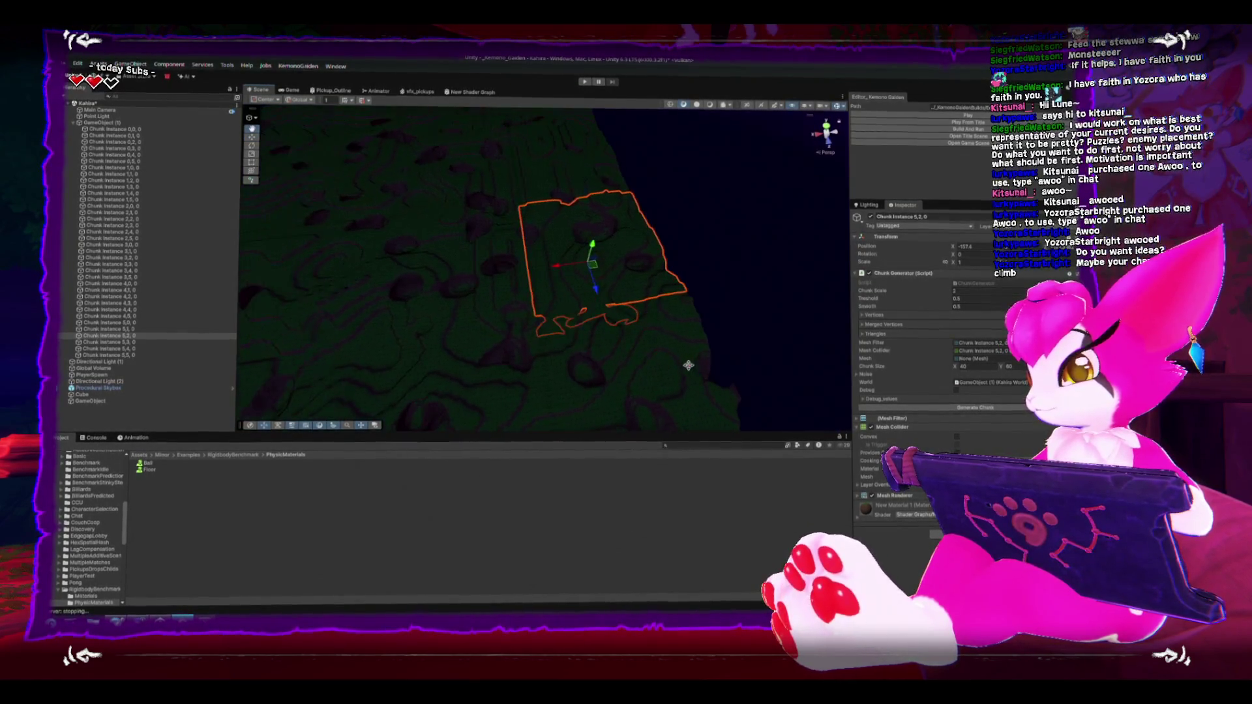
click(504, 287)
mouse_move(437, 284)
mouse_down()
mouse_move(730, 273)
mouse_move(626, 336)
mouse_move(743, 261)
mouse_move(399, 352)
mouse_move(503, 299)
mouse_move(619, 287)
mouse_move(411, 237)
mouse_move(574, 309)
mouse_move(596, 358)
mouse_move(659, 313)
mouse_move(605, 286)
mouse_move(676, 310)
mouse_move(652, 327)
mouse_up()
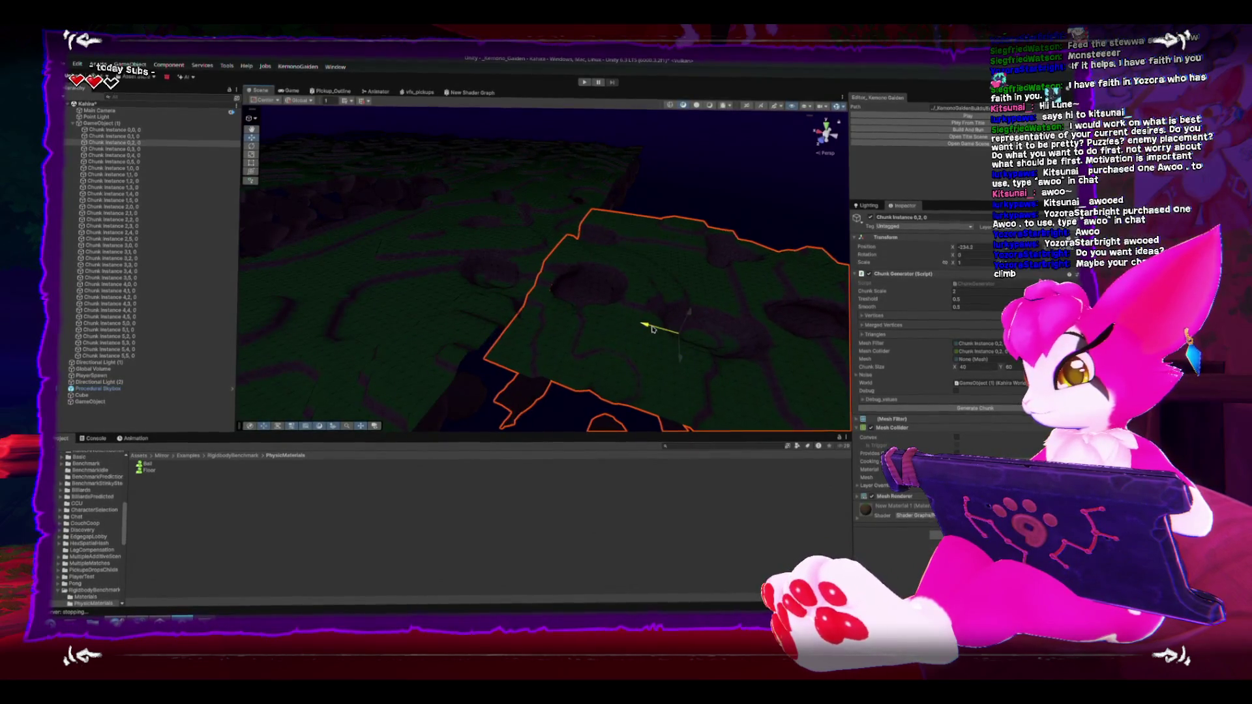
Step: Regenerate Chunk Instance 0,2,0 and nudge it along X to -235.4
click(941, 405)
click(665, 141)
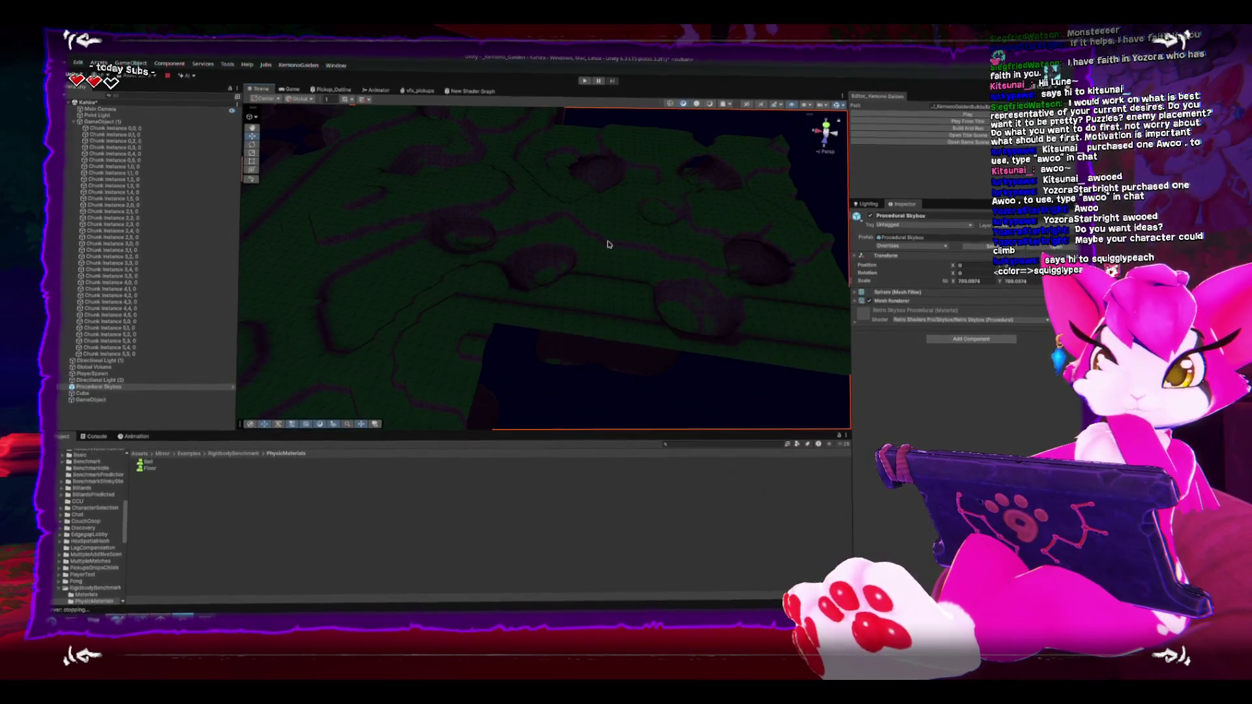
click(574, 237)
scroll(525, 241, up, 3)
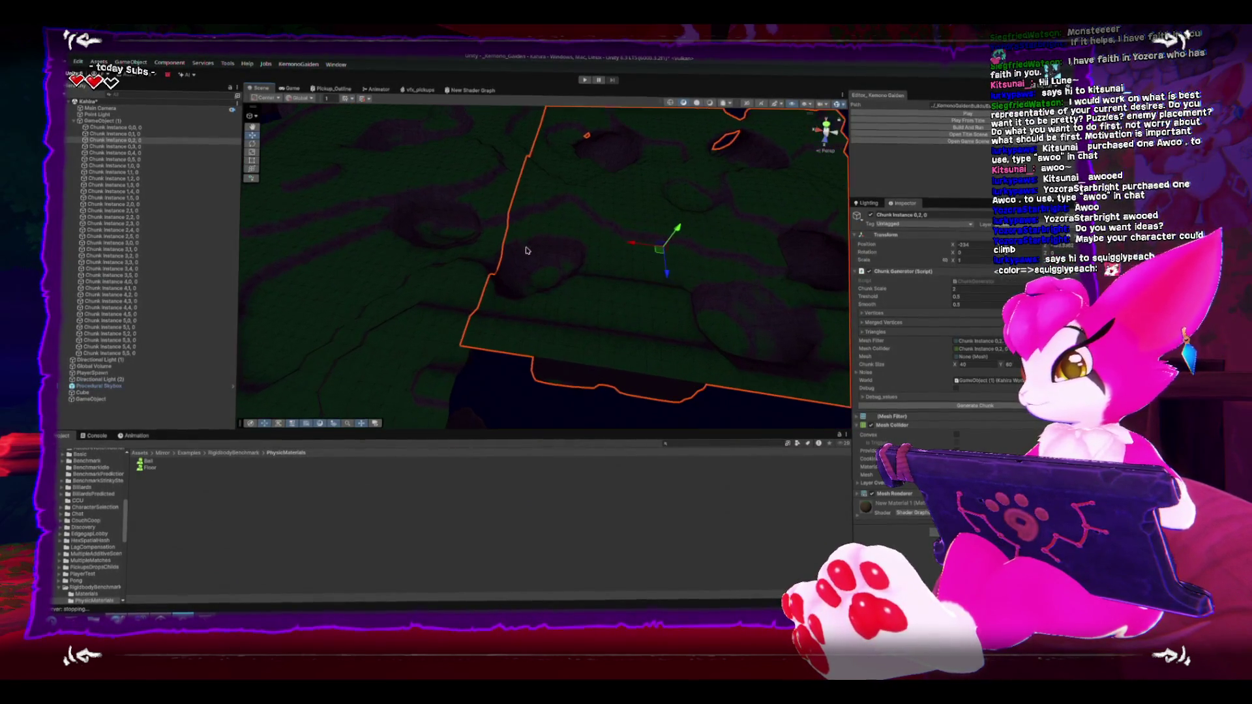
drag(460, 359, 470, 351)
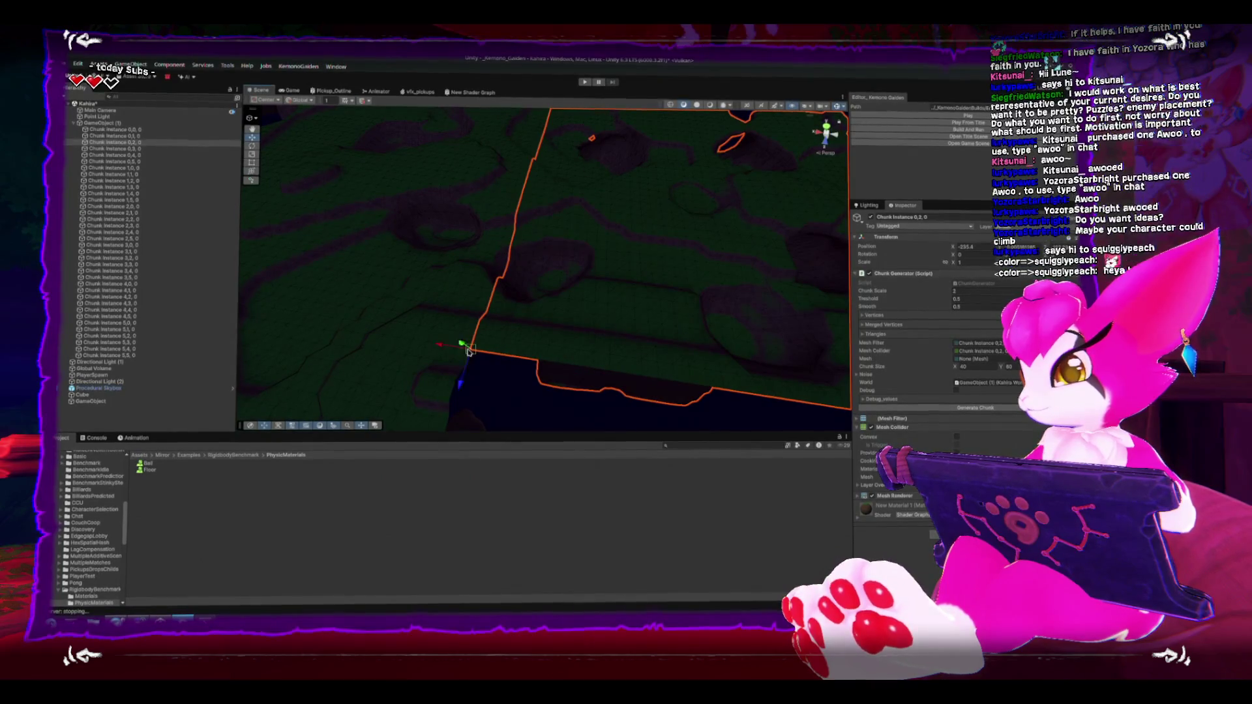
Step: Orbit toward another chunk and select Chunk Instance 5,1,0
mouse_move(759, 317)
mouse_down()
mouse_move(634, 145)
mouse_move(583, 173)
mouse_move(587, 268)
mouse_move(553, 299)
mouse_move(573, 242)
mouse_move(604, 283)
mouse_move(478, 282)
mouse_up()
click(537, 282)
mouse_move(399, 262)
mouse_down()
mouse_move(422, 334)
mouse_move(642, 256)
mouse_move(589, 179)
mouse_move(640, 220)
mouse_move(597, 230)
mouse_move(589, 259)
mouse_up()
click(422, 334)
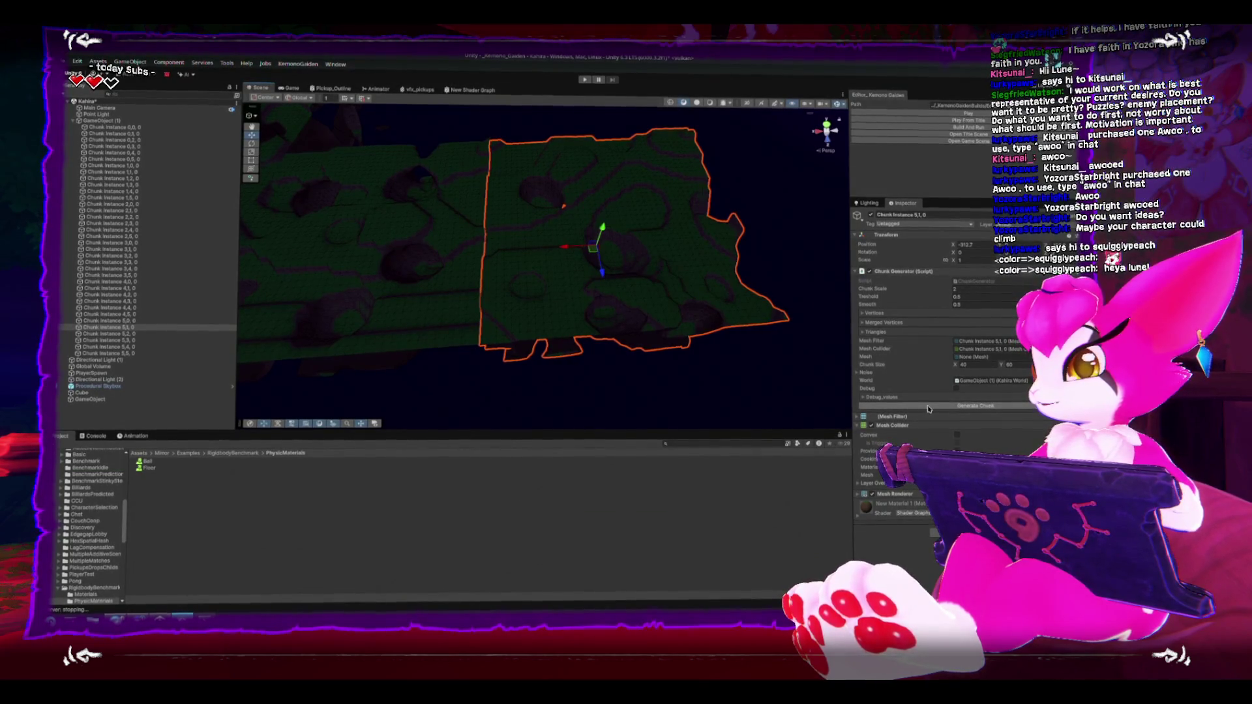
Step: Regenerate Chunk Instance 5,1,0, nudge it slightly along X, then deselect and view the whole terrain
click(929, 406)
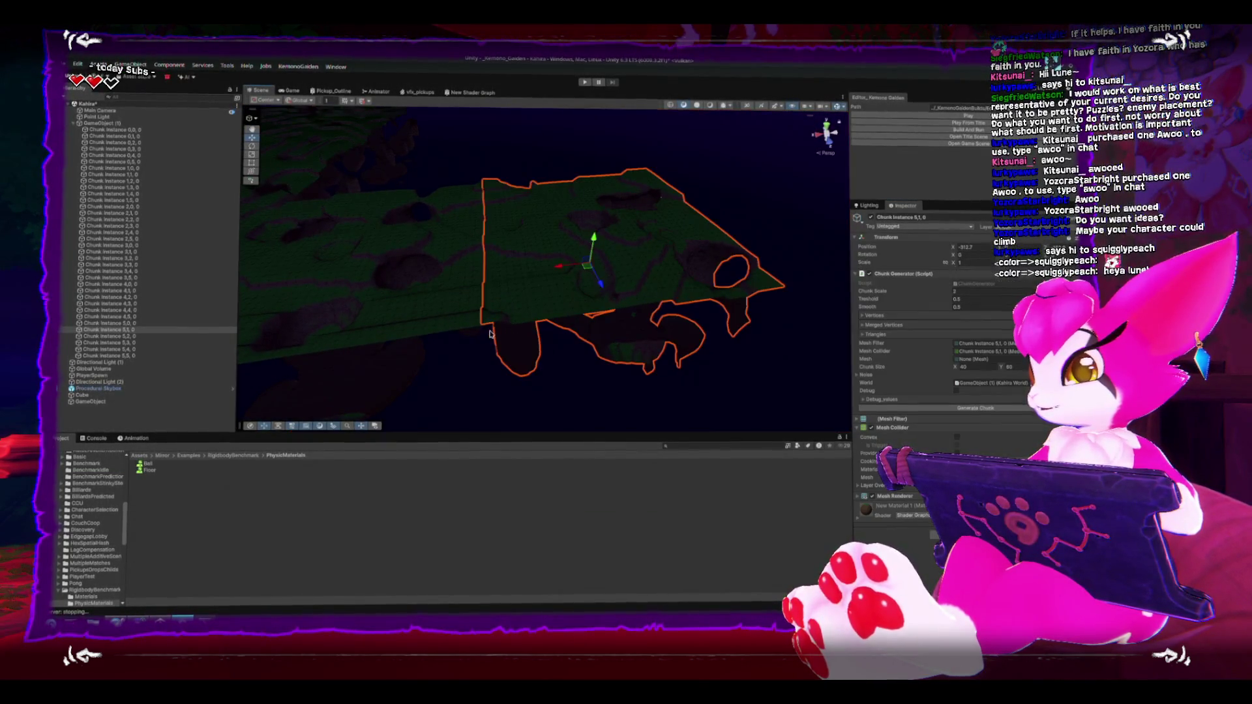
drag(480, 329, 486, 328)
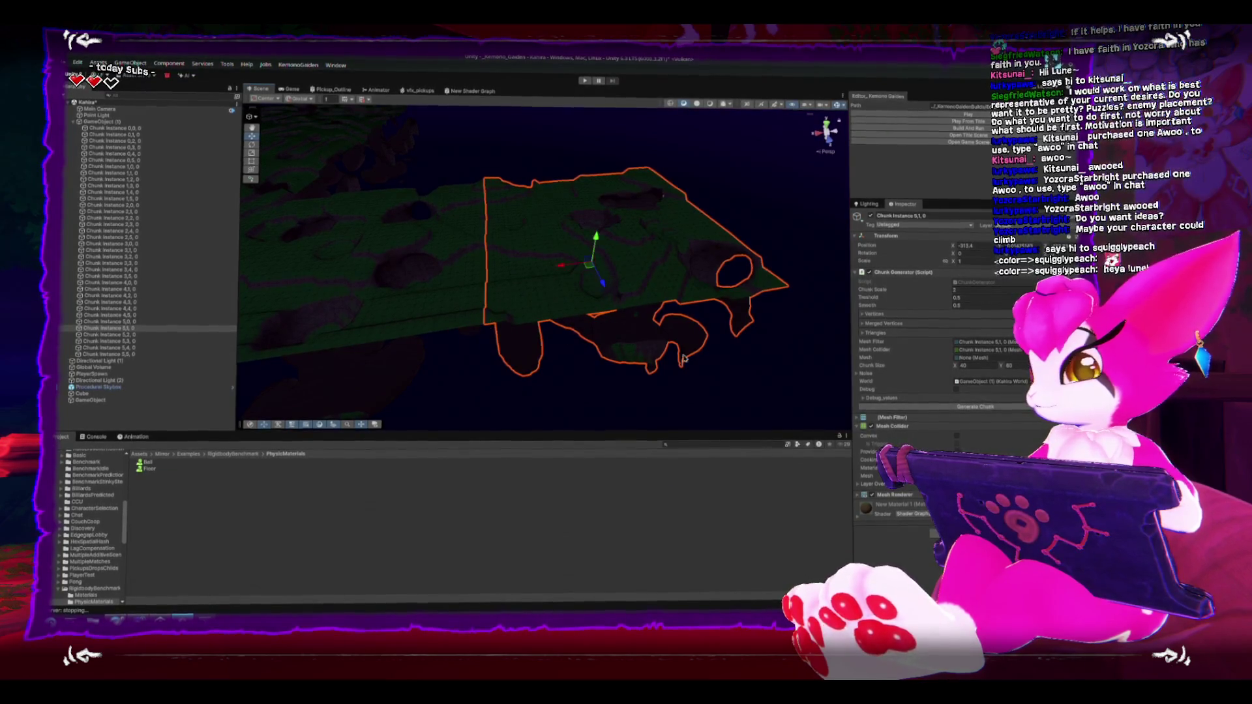
click(679, 350)
scroll(503, 237, up, 6)
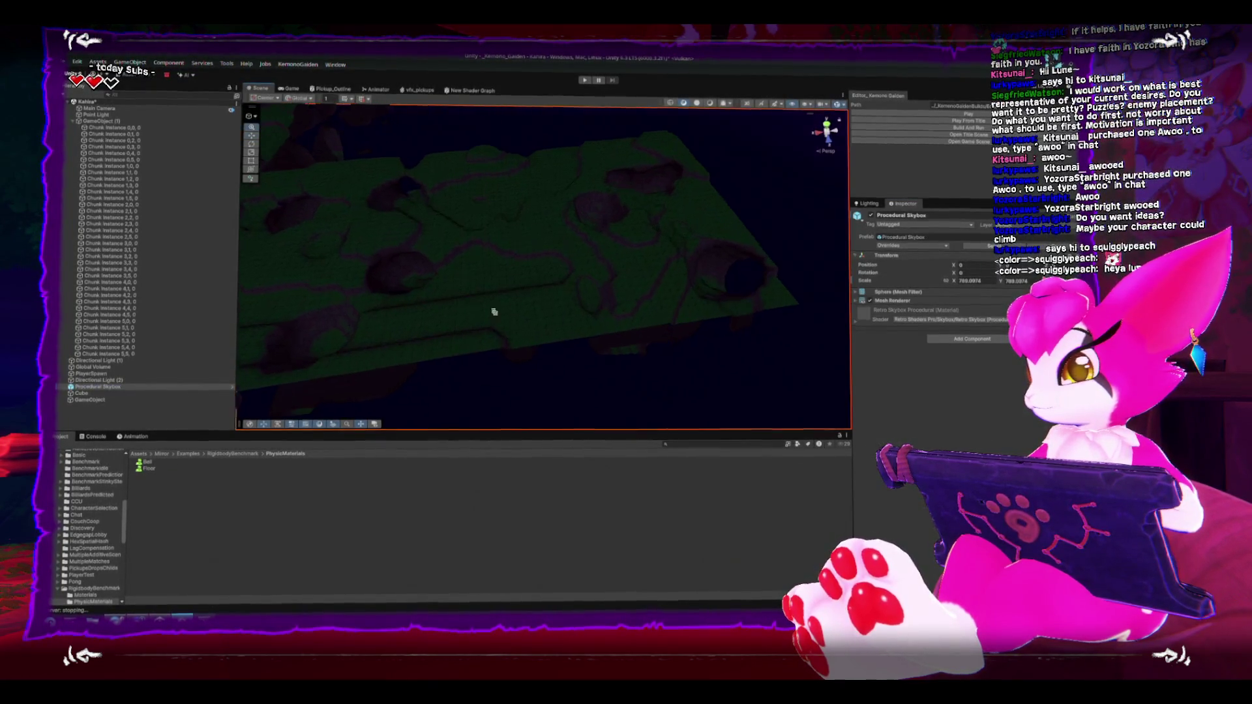
mouse_move(497, 311)
mouse_down()
mouse_move(526, 254)
mouse_move(557, 257)
mouse_move(573, 280)
mouse_move(529, 241)
mouse_up()
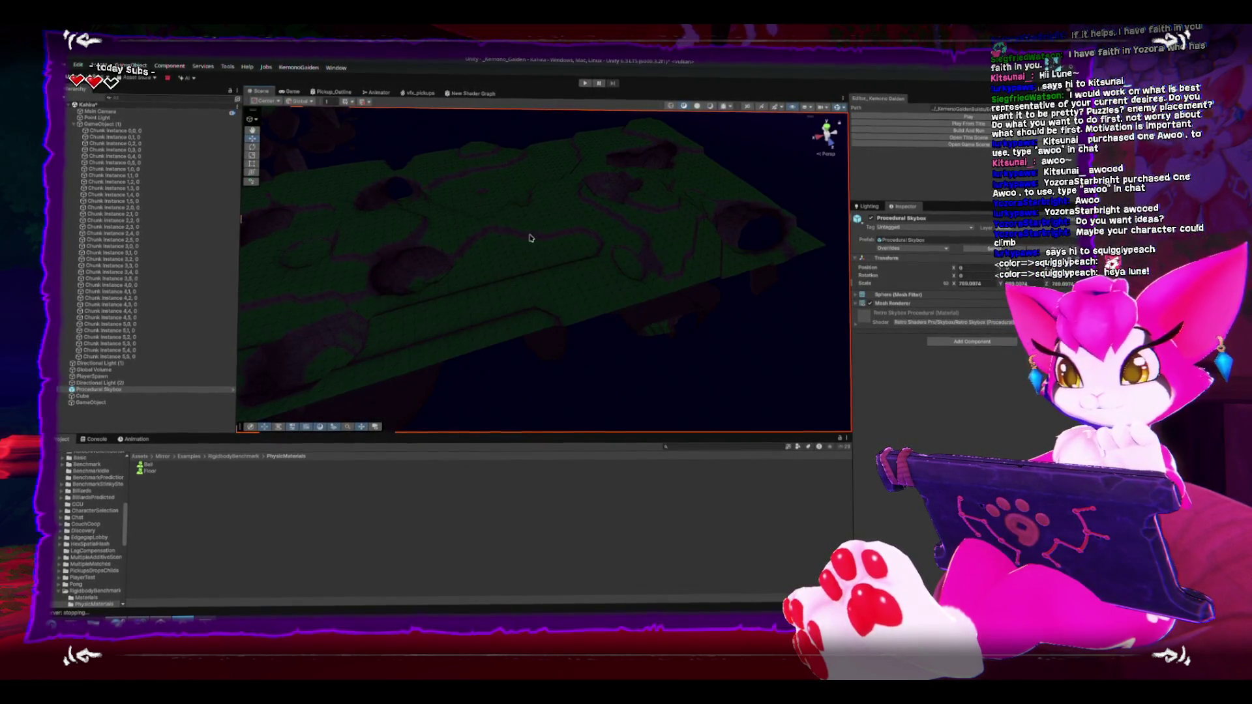
scroll(529, 238, down, 10)
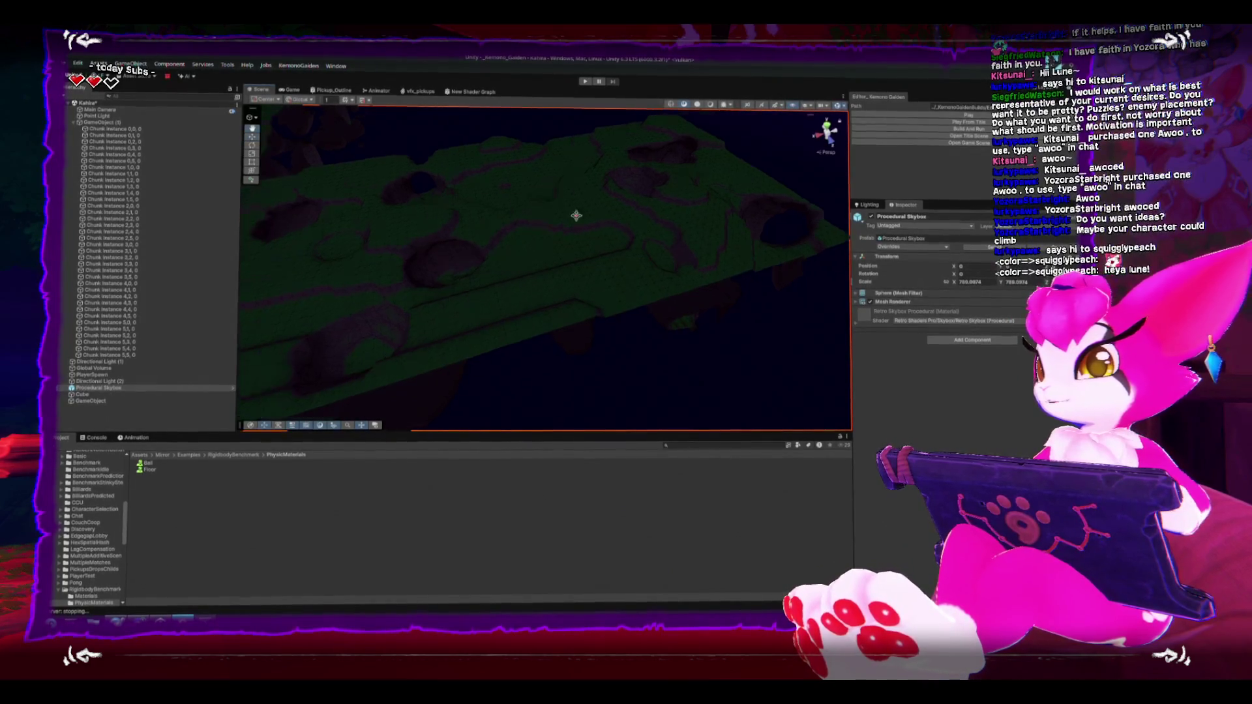
Step: Maximize the Scene view and fly over the terrain to inspect the square gap between chunks
key(shift+space)
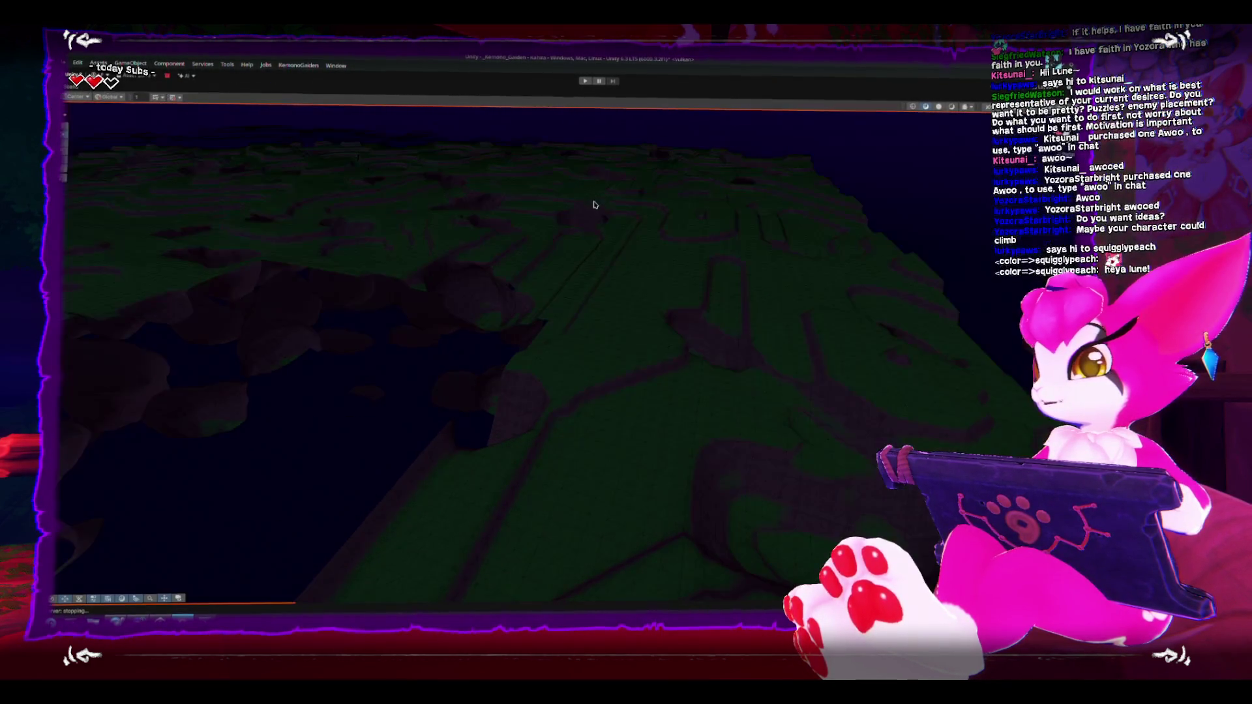
scroll(582, 204, up, 5)
mouse_move(649, 229)
mouse_down()
mouse_move(497, 302)
mouse_move(687, 313)
mouse_move(487, 277)
mouse_move(567, 284)
mouse_move(502, 277)
mouse_move(489, 237)
mouse_move(550, 254)
mouse_move(483, 235)
mouse_move(625, 207)
mouse_move(626, 196)
mouse_move(567, 195)
mouse_move(464, 240)
mouse_move(498, 260)
mouse_move(596, 251)
mouse_move(472, 260)
mouse_move(405, 287)
mouse_move(691, 277)
mouse_move(553, 283)
mouse_move(539, 366)
mouse_move(494, 288)
mouse_up()
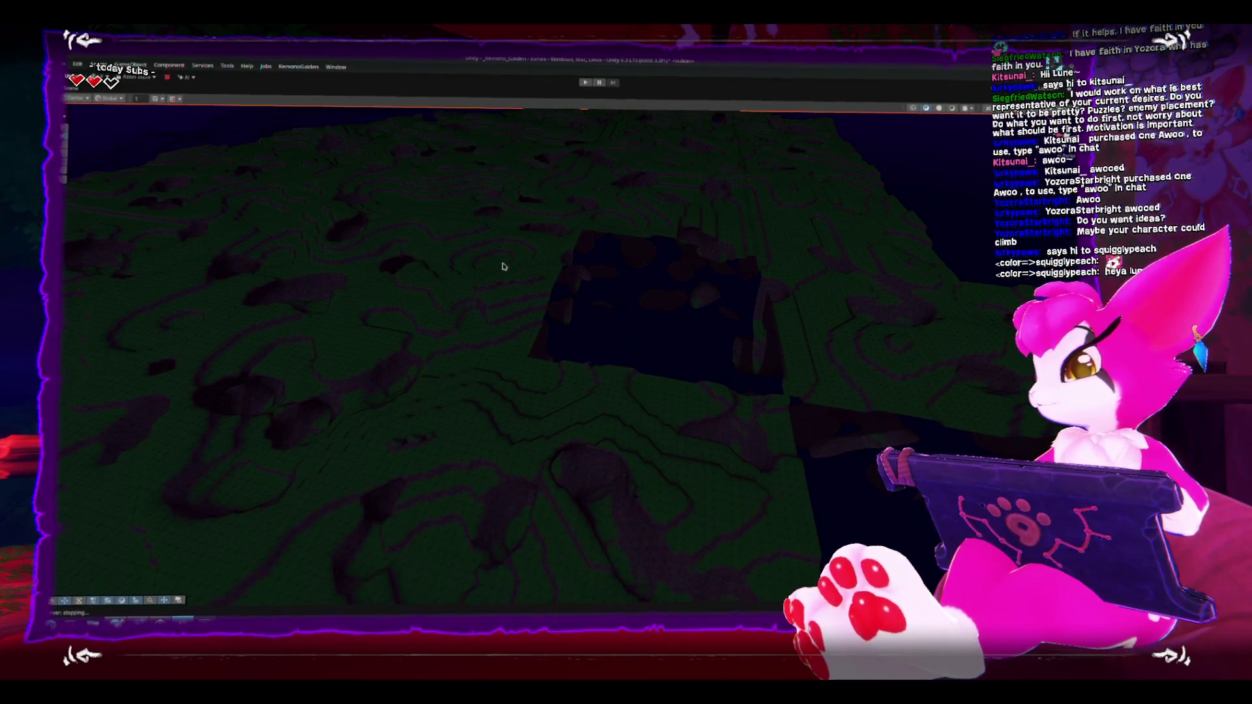
mouse_move(515, 290)
mouse_down()
mouse_move(640, 296)
mouse_move(652, 250)
mouse_up()
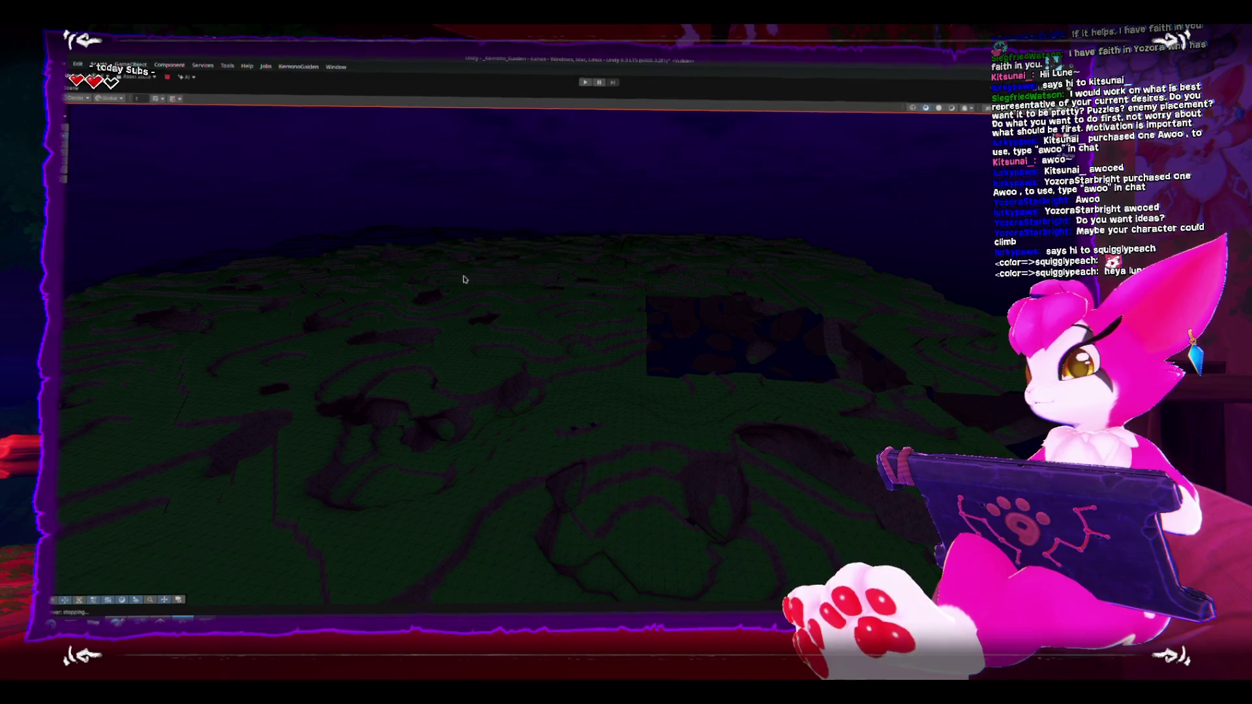
drag(464, 279, 647, 283)
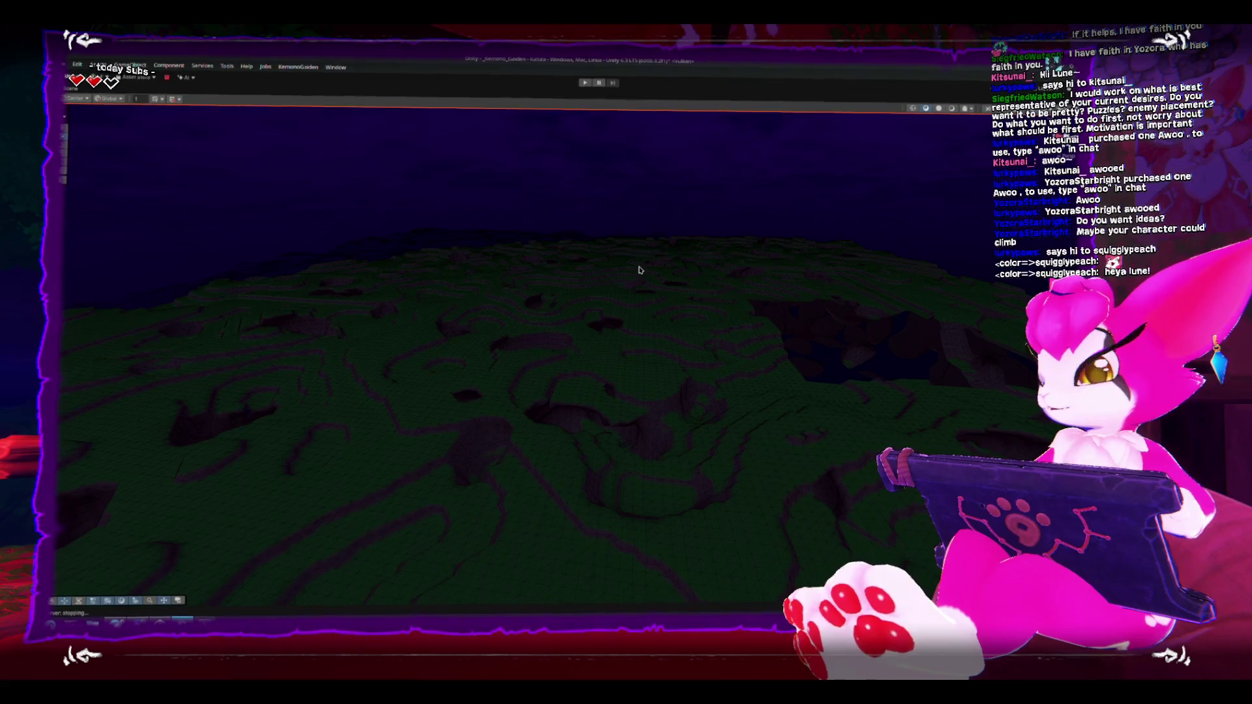
mouse_move(752, 386)
mouse_down()
mouse_move(656, 366)
mouse_move(539, 285)
mouse_move(500, 302)
mouse_move(530, 419)
mouse_move(524, 393)
mouse_move(411, 363)
mouse_move(453, 425)
mouse_move(280, 423)
mouse_up()
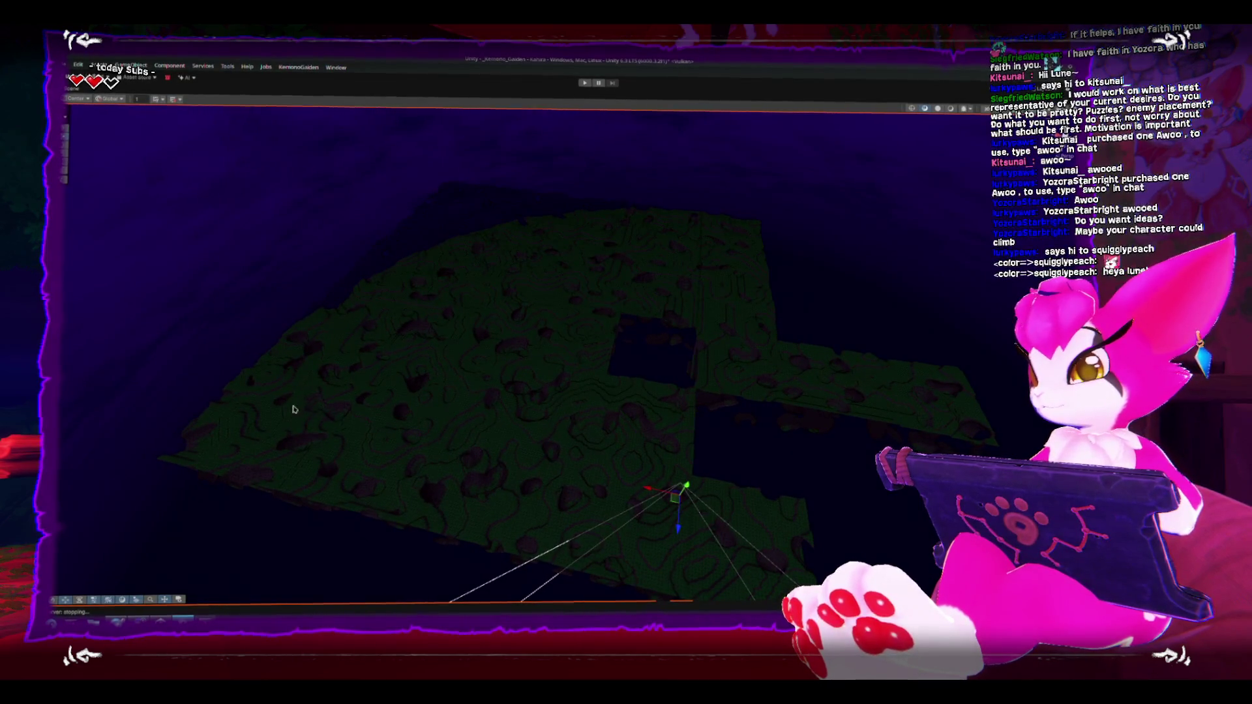
mouse_move(363, 394)
mouse_down()
mouse_move(600, 408)
mouse_move(495, 460)
mouse_move(507, 389)
mouse_up()
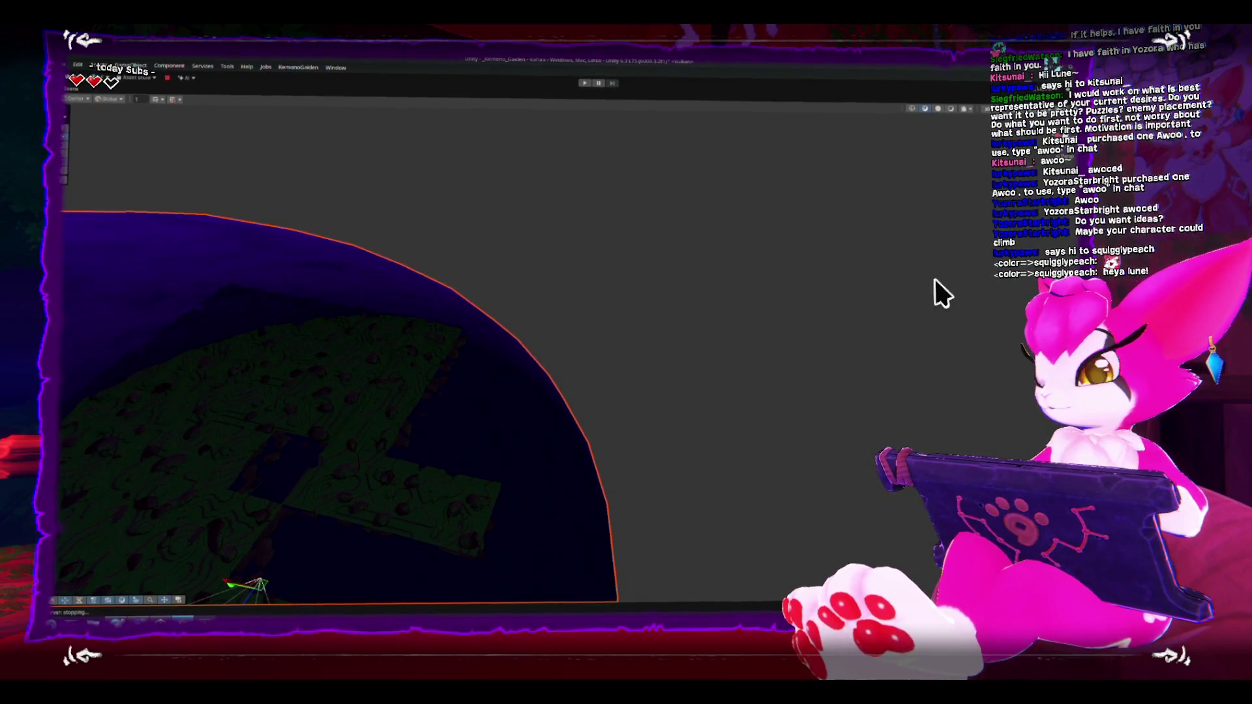
drag(875, 314, 576, 402)
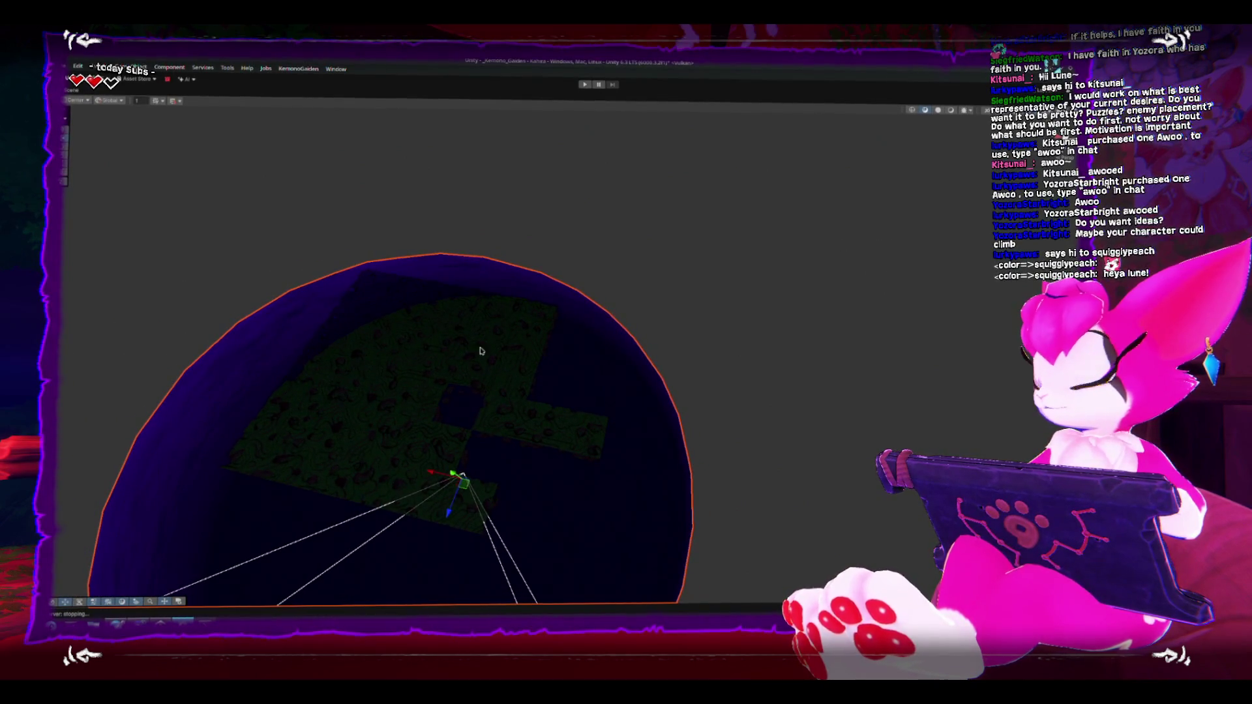
click(493, 410)
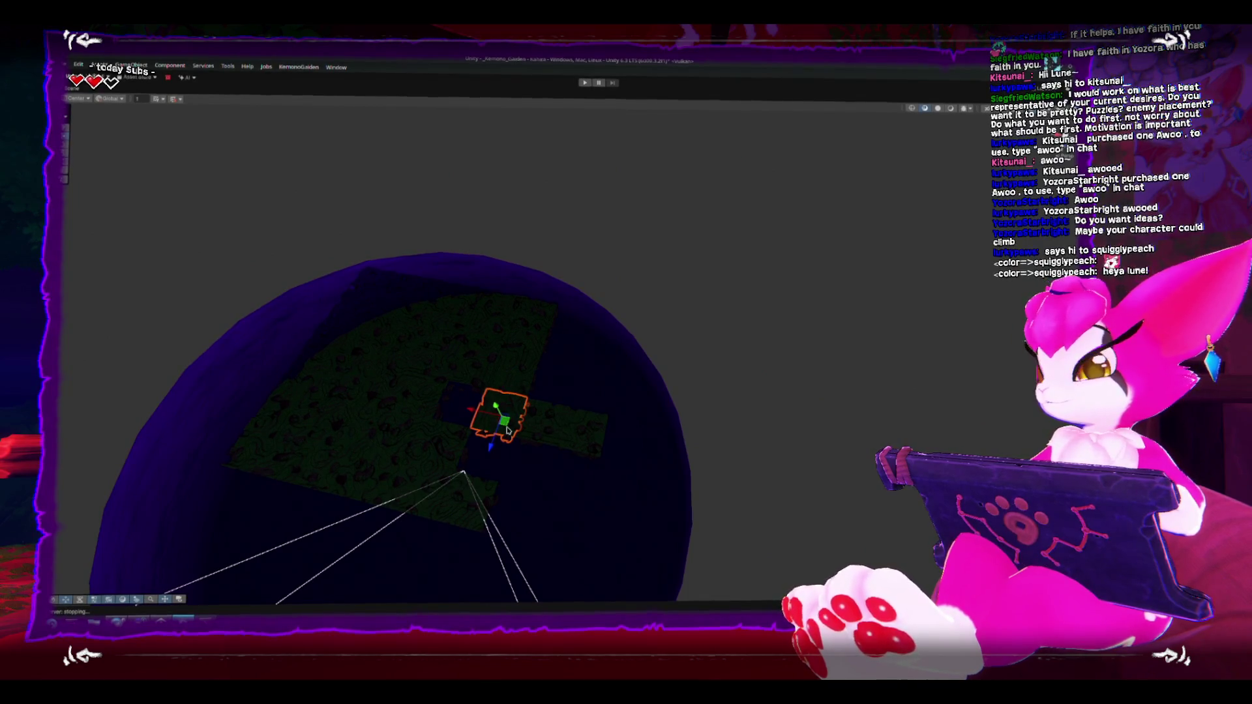
mouse_move(506, 430)
mouse_down()
mouse_move(878, 270)
mouse_move(887, 253)
mouse_up()
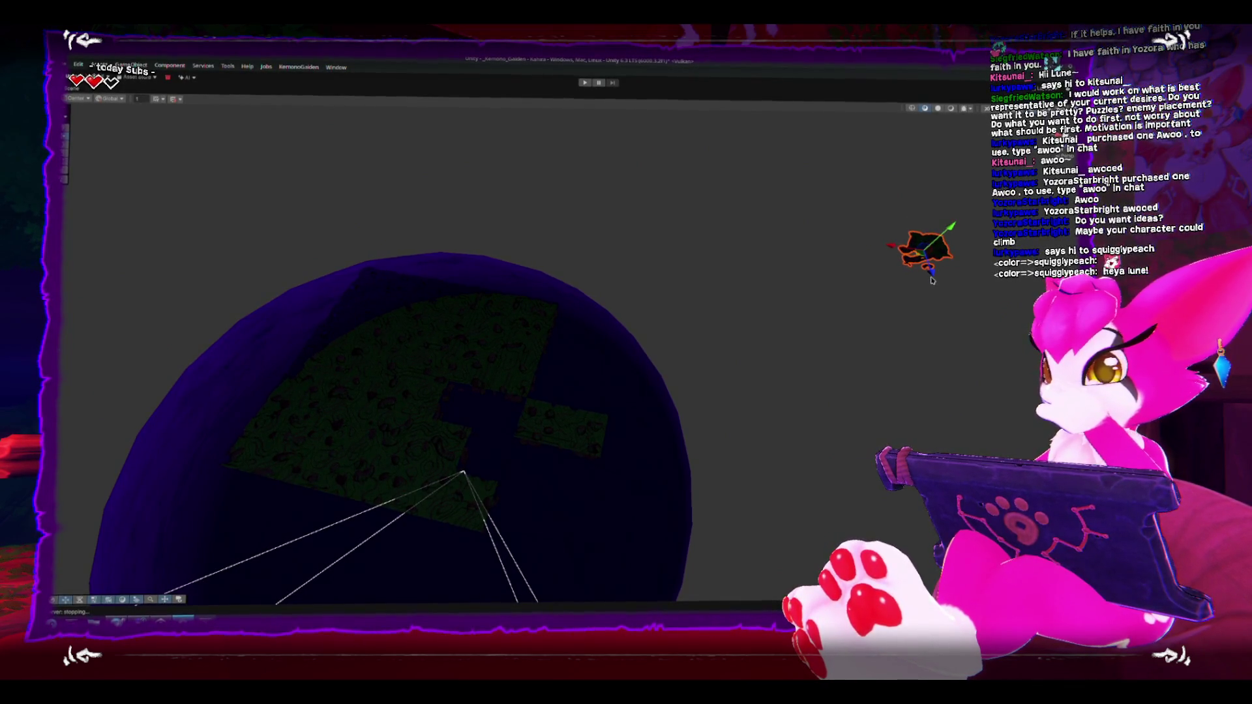
drag(709, 393, 752, 371)
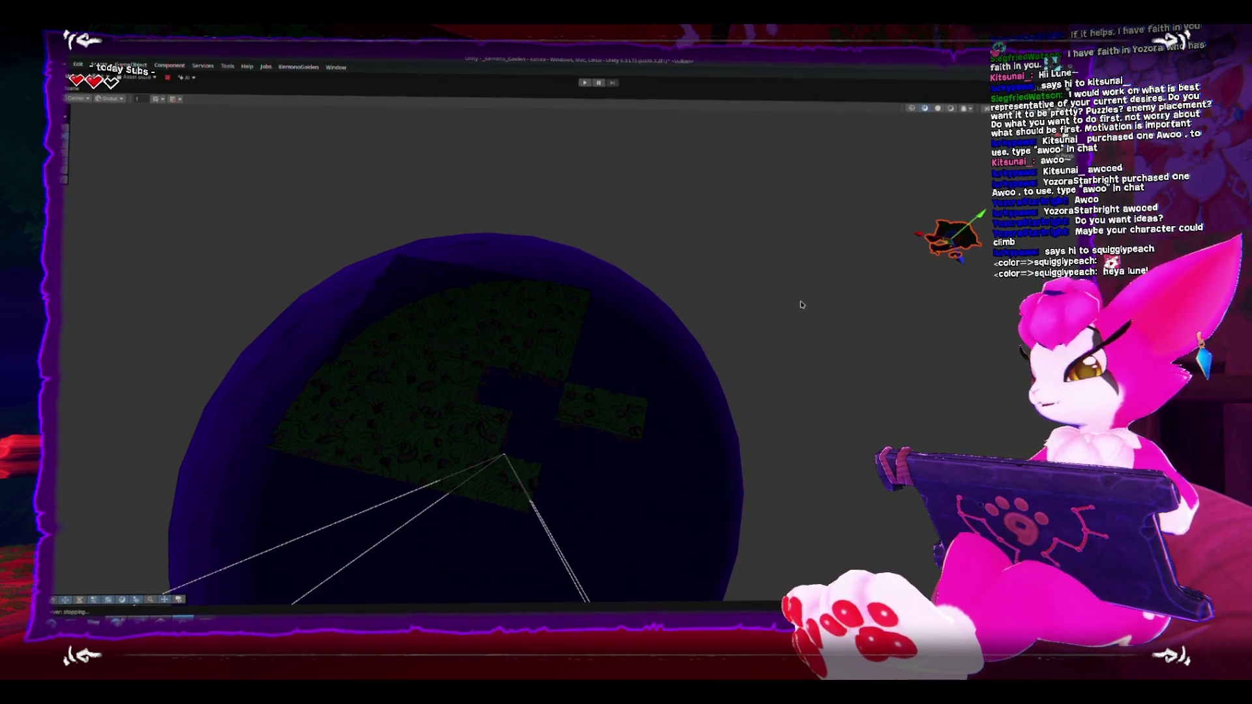
key(ctrl+alt+f)
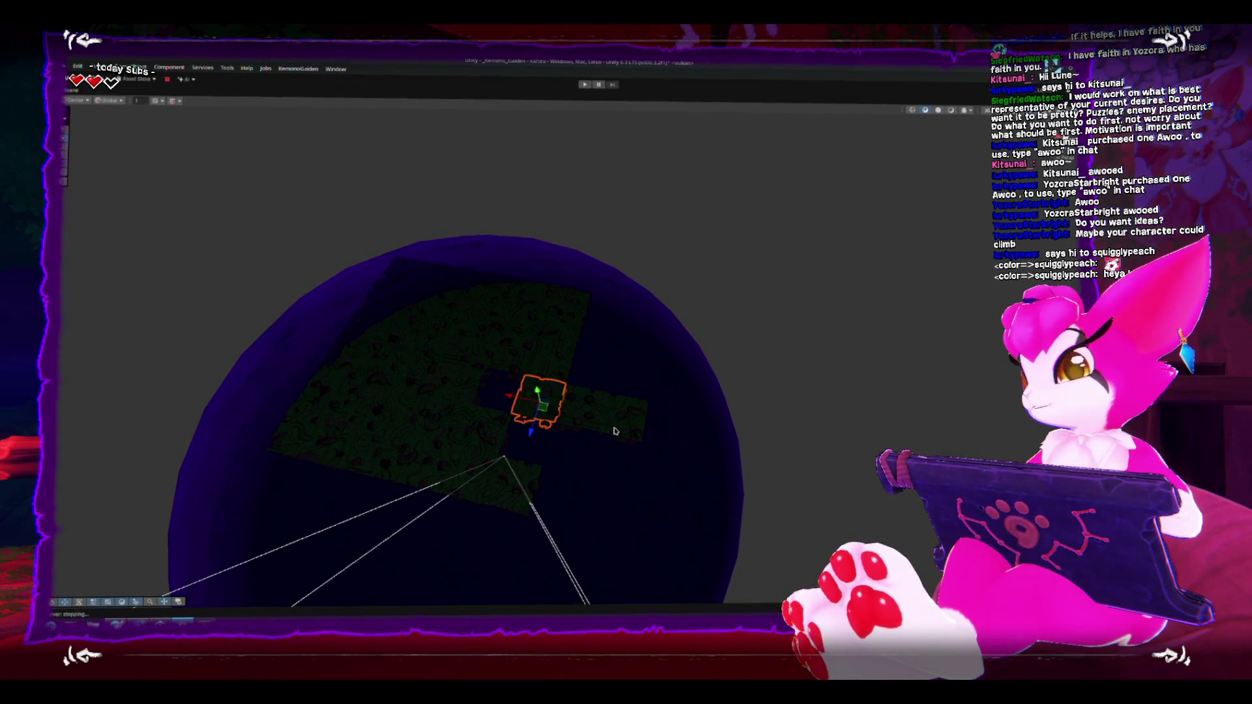
key(f)
scroll(696, 367, down, 3)
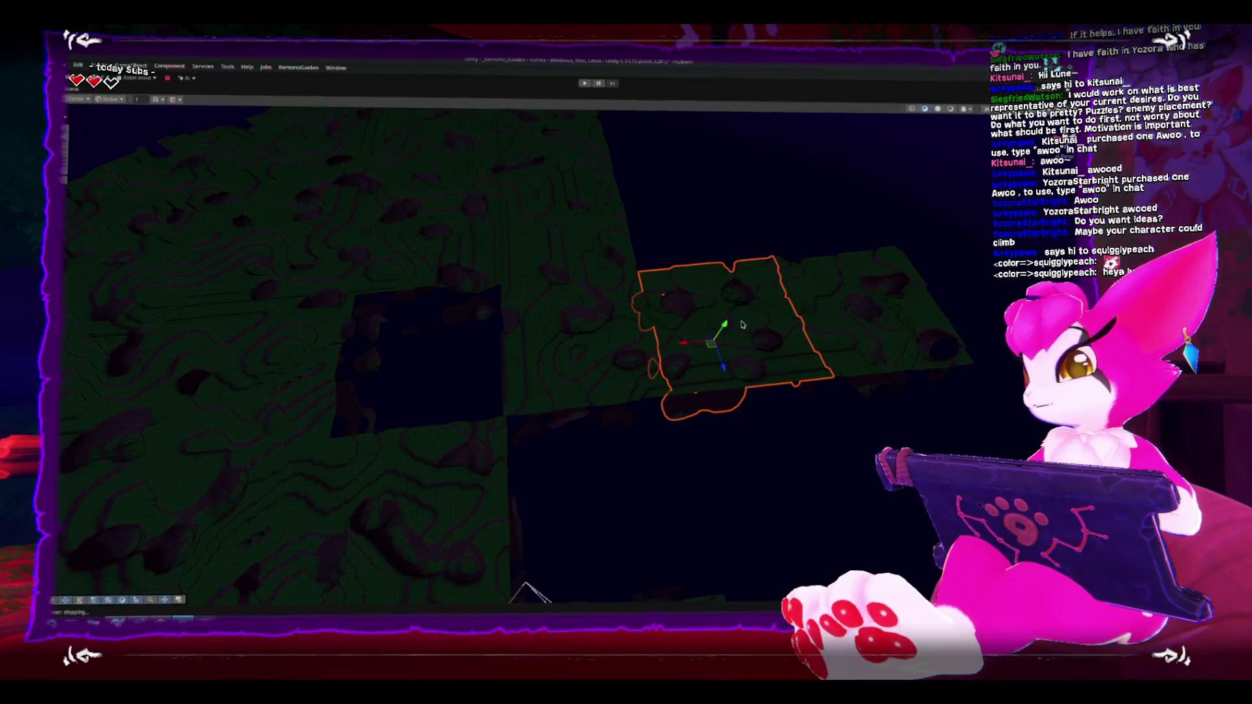
Step: Slide the right terrain chunk left into the square gap and restore the editor layout
drag(700, 352, 440, 364)
drag(682, 344, 399, 356)
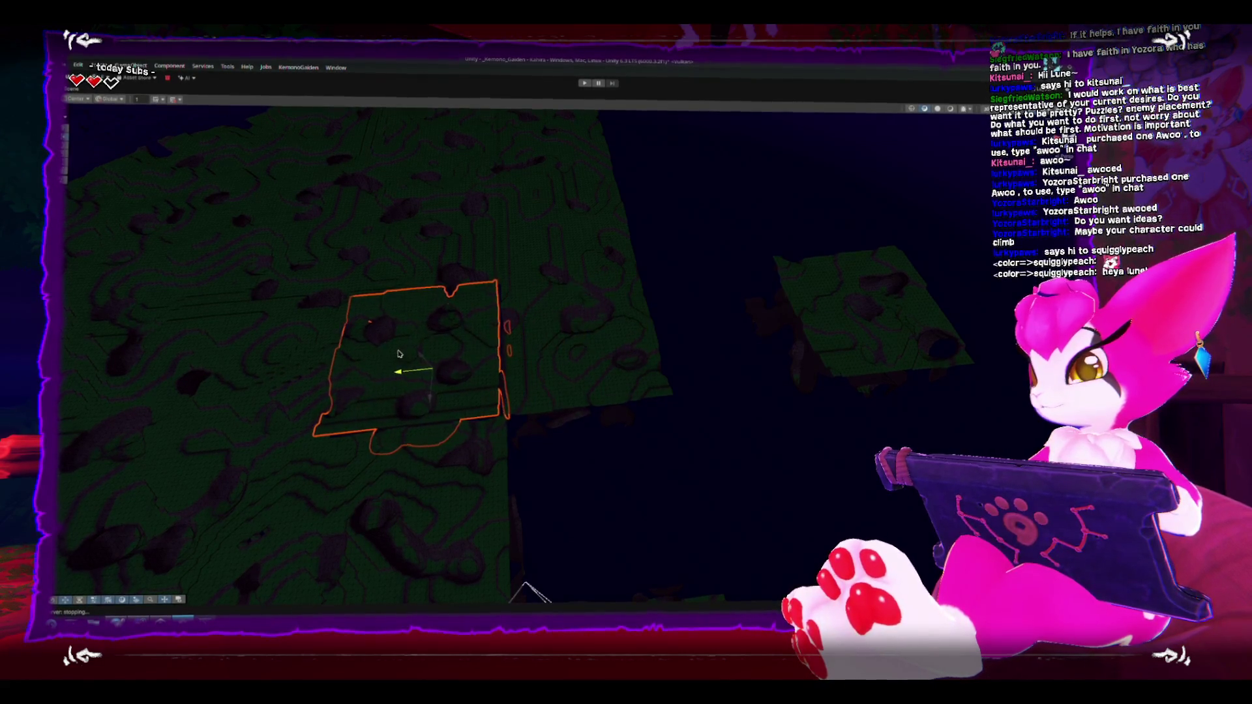
key(ctrl+p)
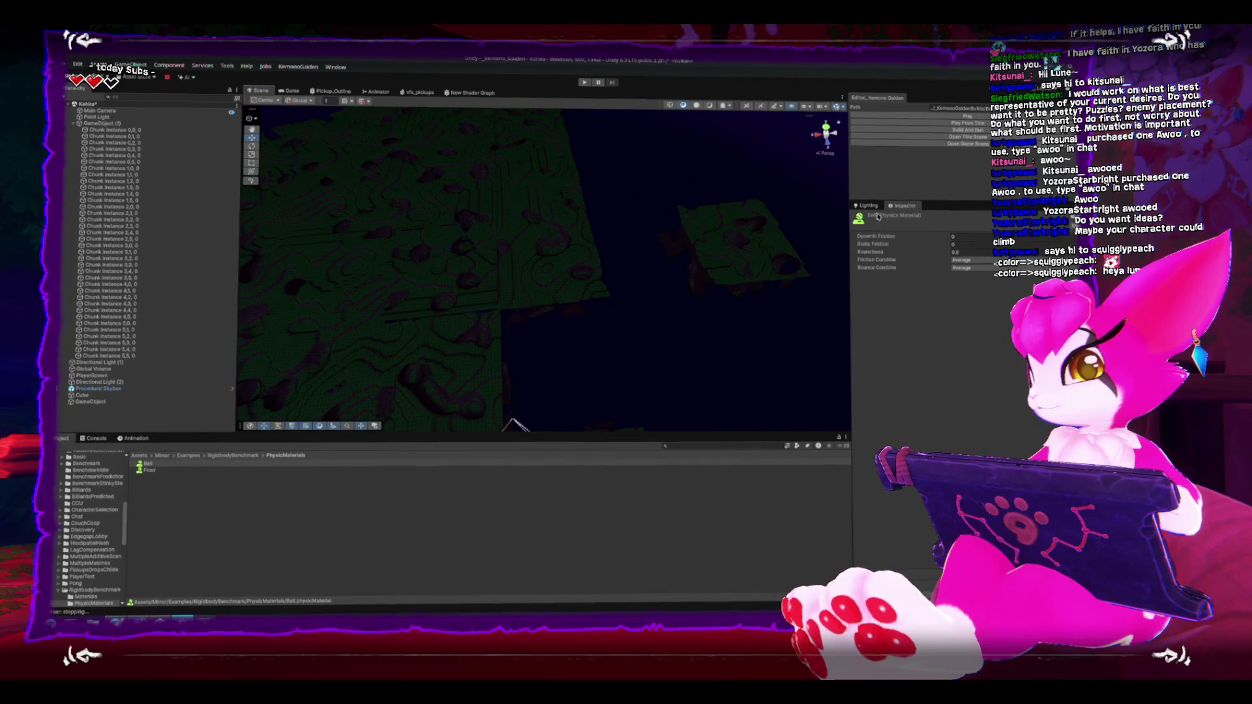
Step: Move Chunk Instance 5,1,0 left and down beside the other chunks and regenerate its mesh
click(868, 206)
click(482, 276)
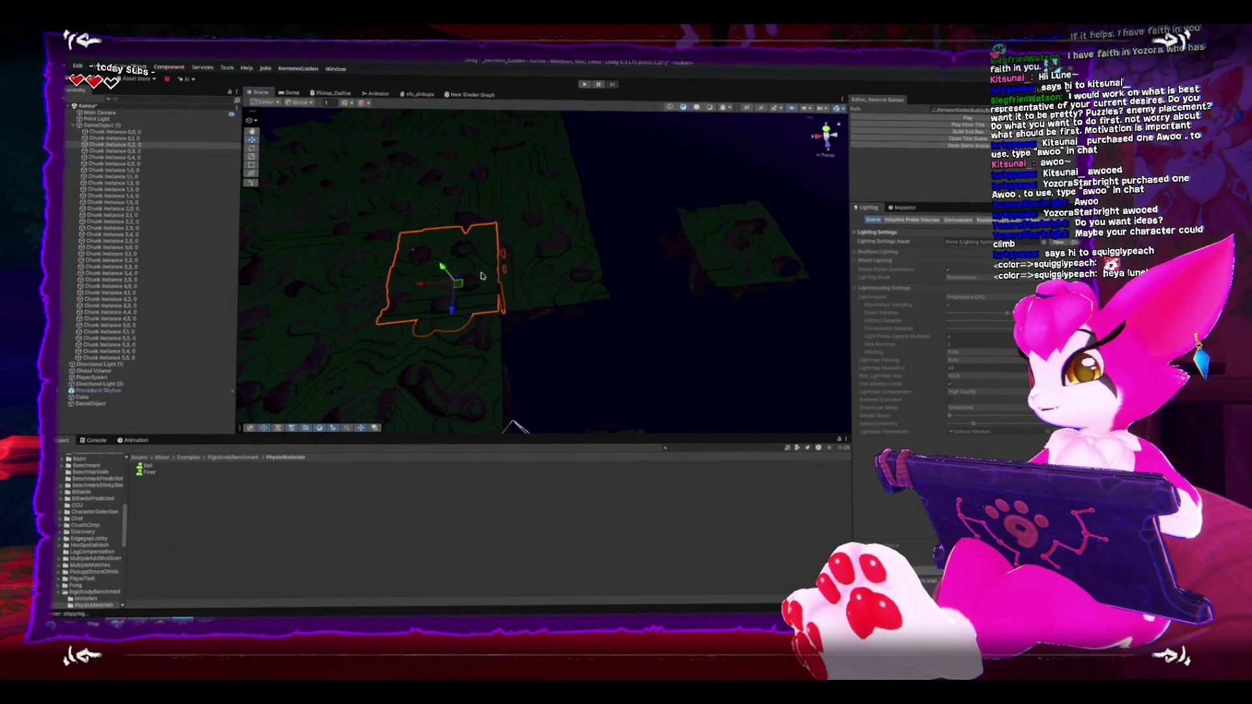
click(903, 207)
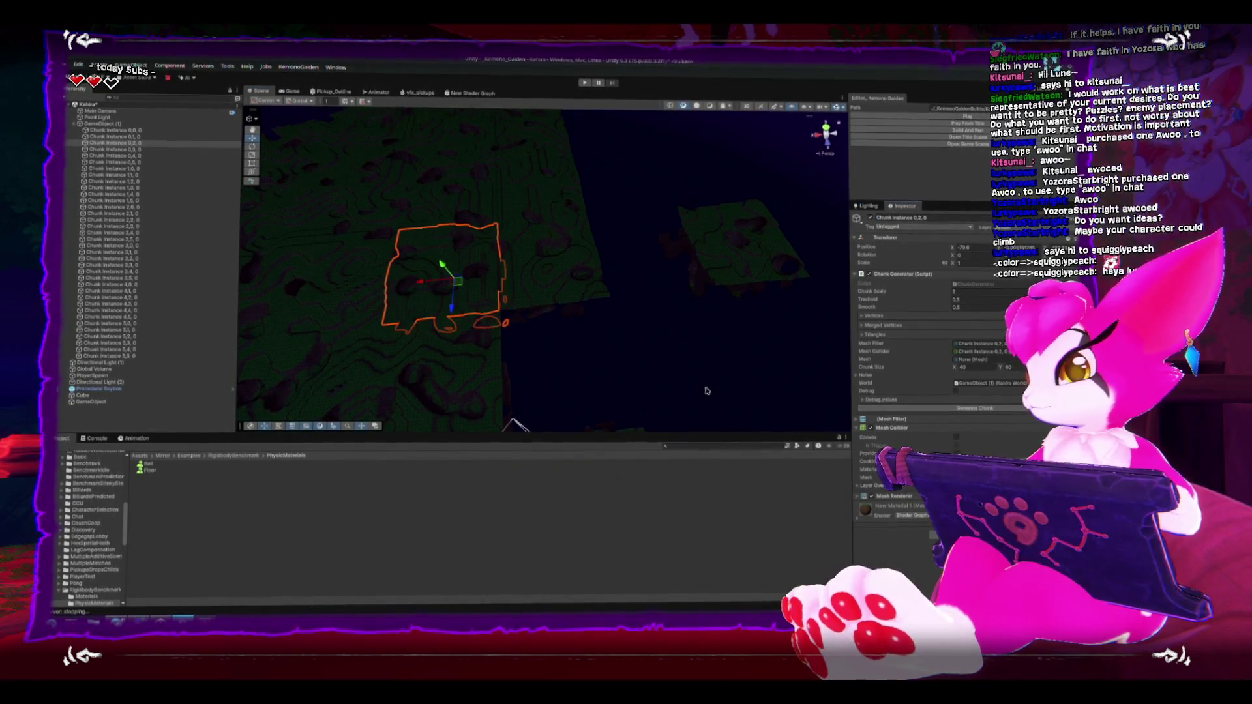
click(790, 297)
click(683, 210)
mouse_move(681, 213)
mouse_down()
mouse_move(540, 302)
mouse_move(471, 323)
mouse_up()
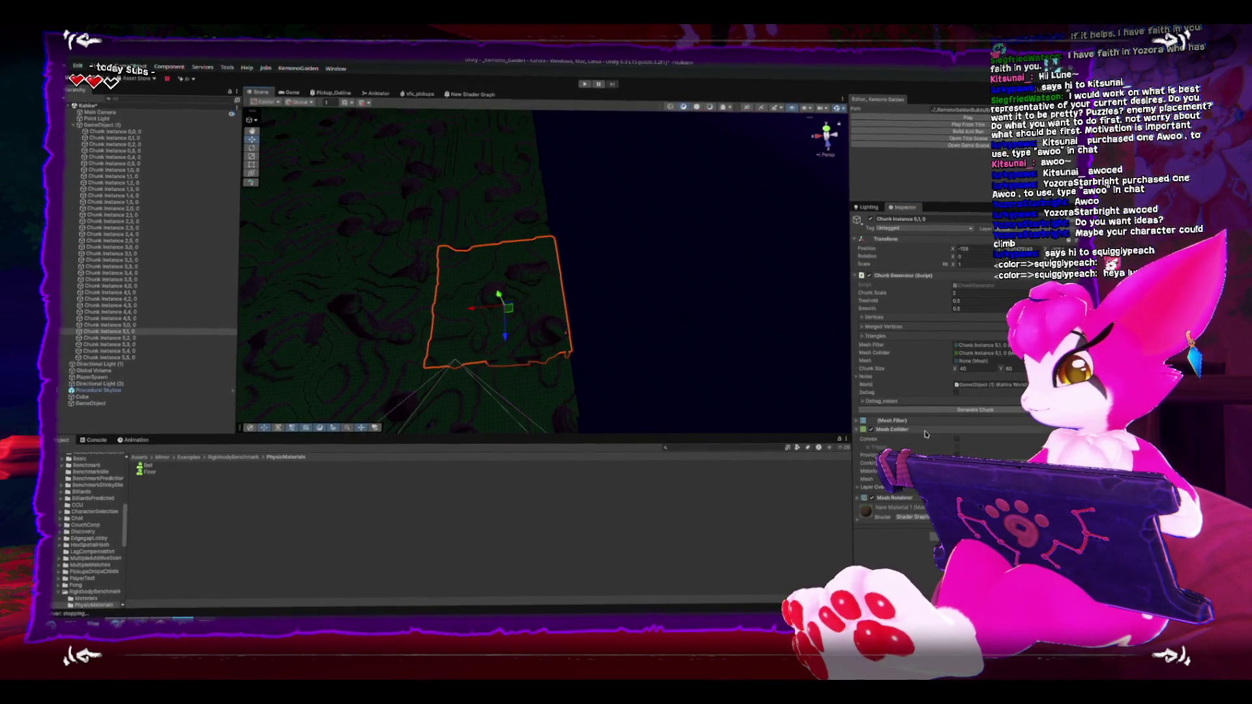
click(916, 412)
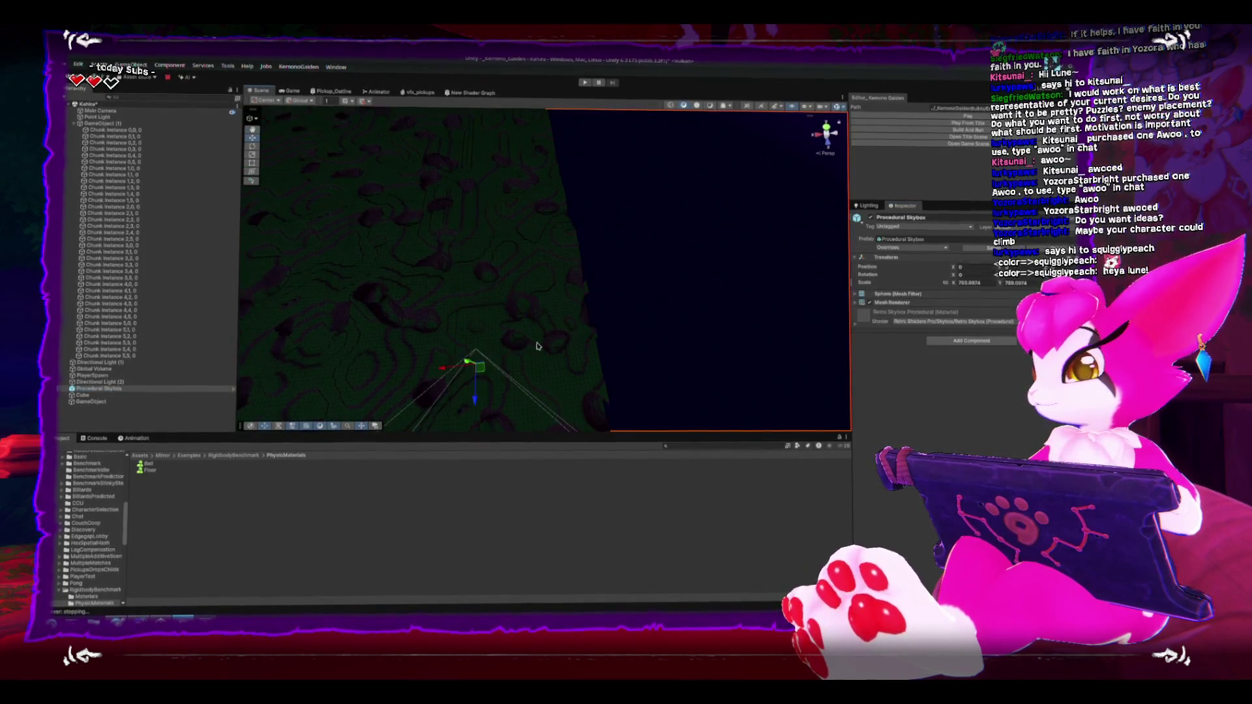
scroll(457, 323, up, 5)
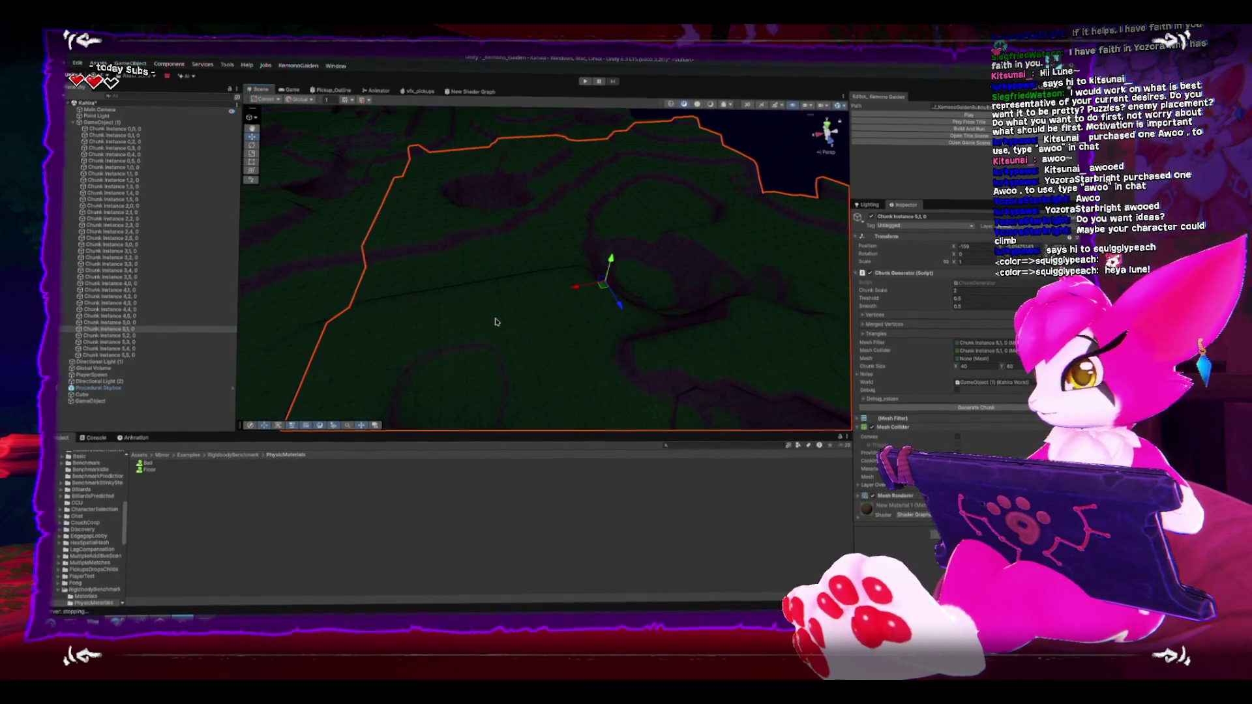
scroll(495, 323, down, 3)
mouse_move(495, 323)
mouse_down()
mouse_move(575, 222)
mouse_move(666, 257)
mouse_move(592, 260)
mouse_move(612, 229)
mouse_move(574, 204)
mouse_up()
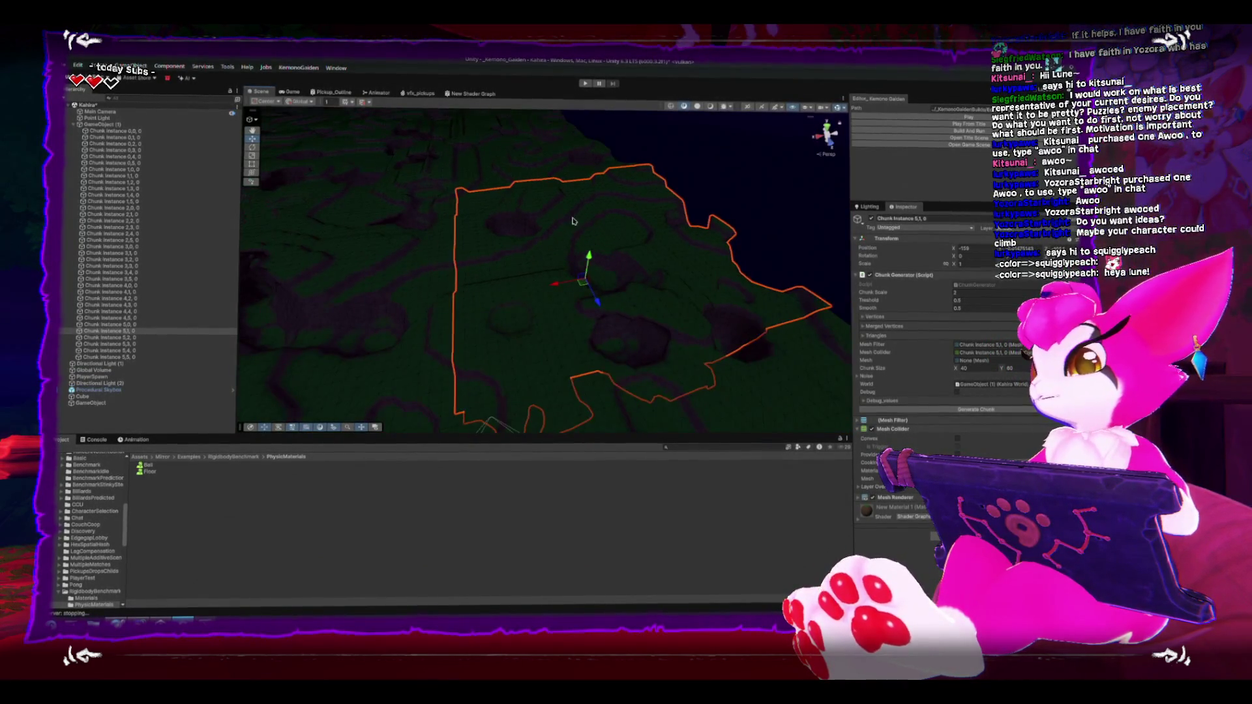
scroll(592, 260, down, 2)
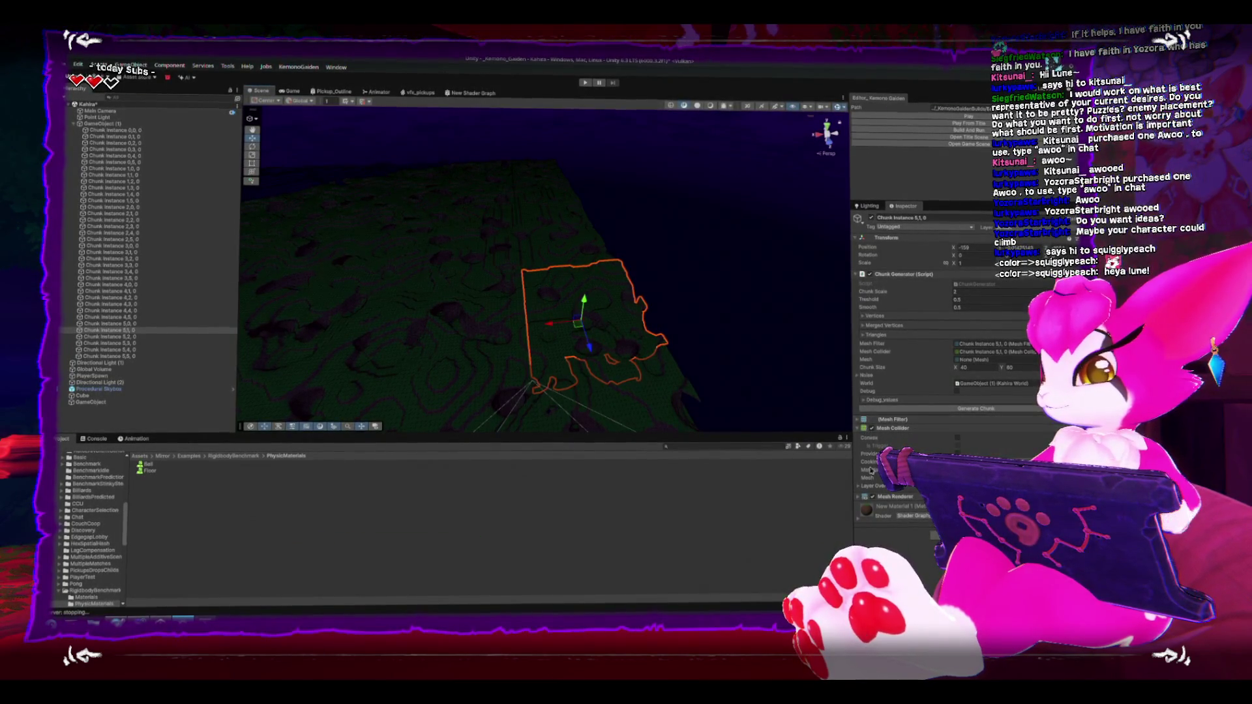
Step: Frame the reselected Chunk Instance 5,1,0 and regenerate its terrain mesh
key(f)
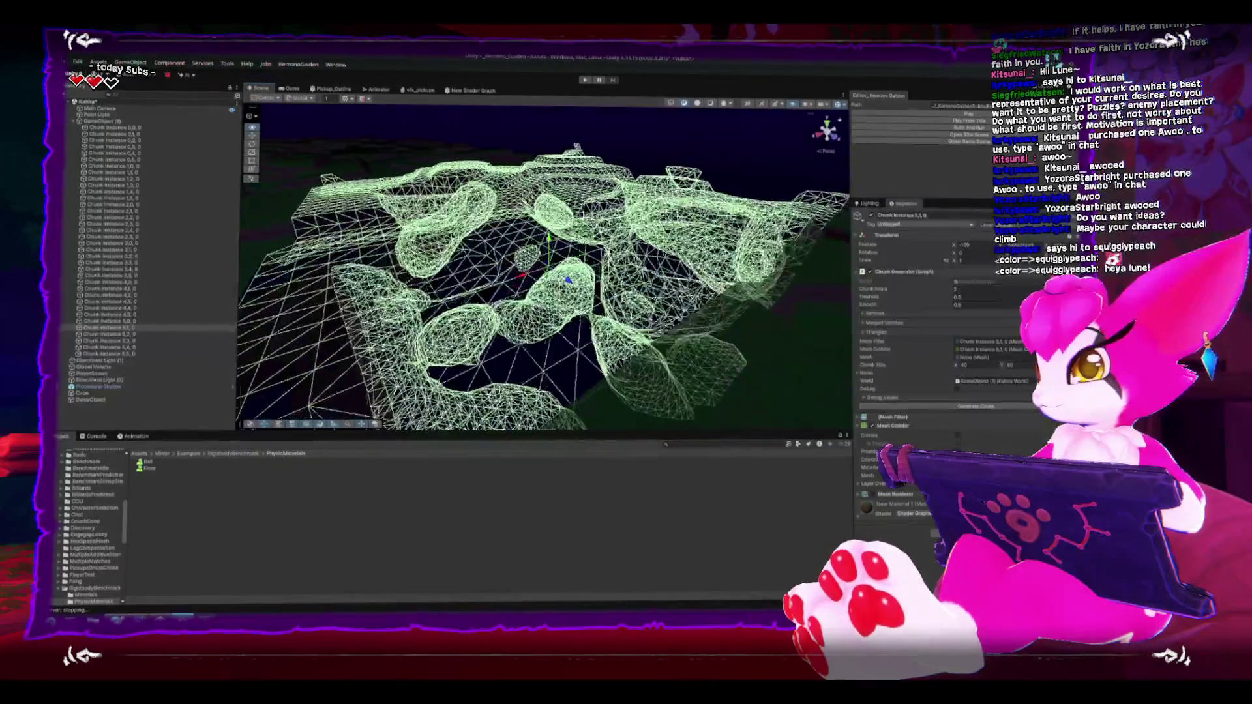
click(576, 193)
click(576, 193)
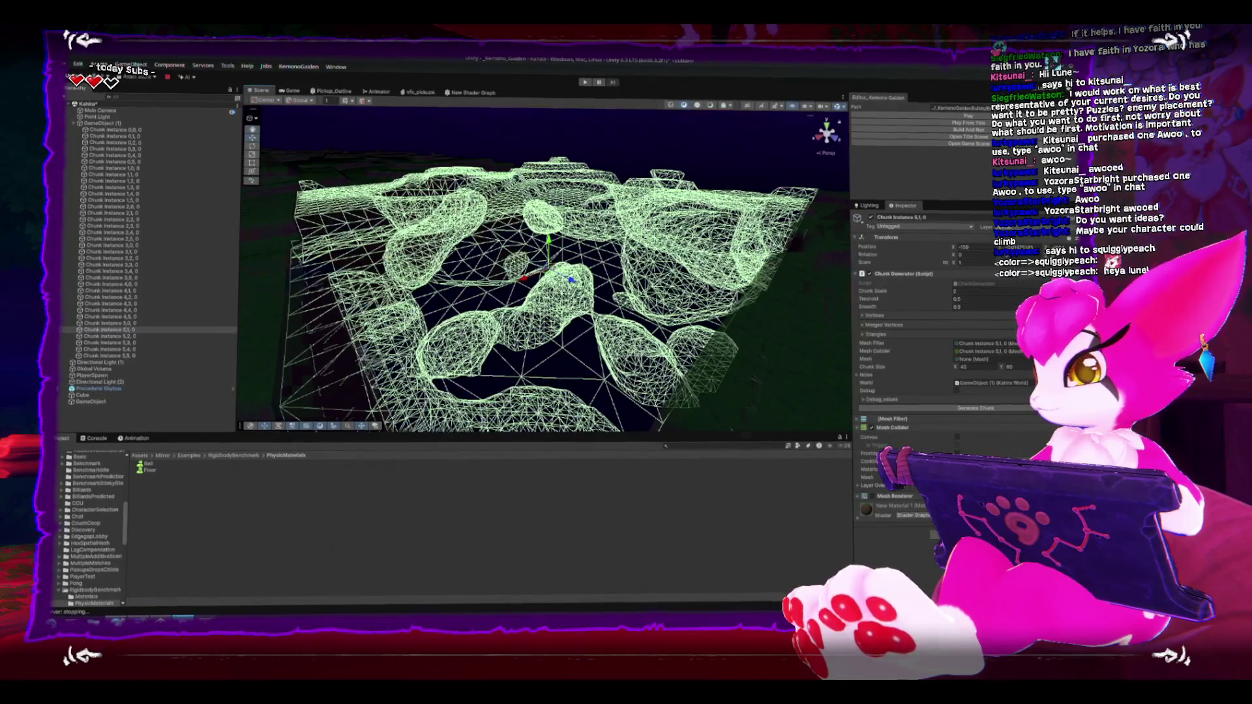
key(f)
scroll(543, 266, down, 10)
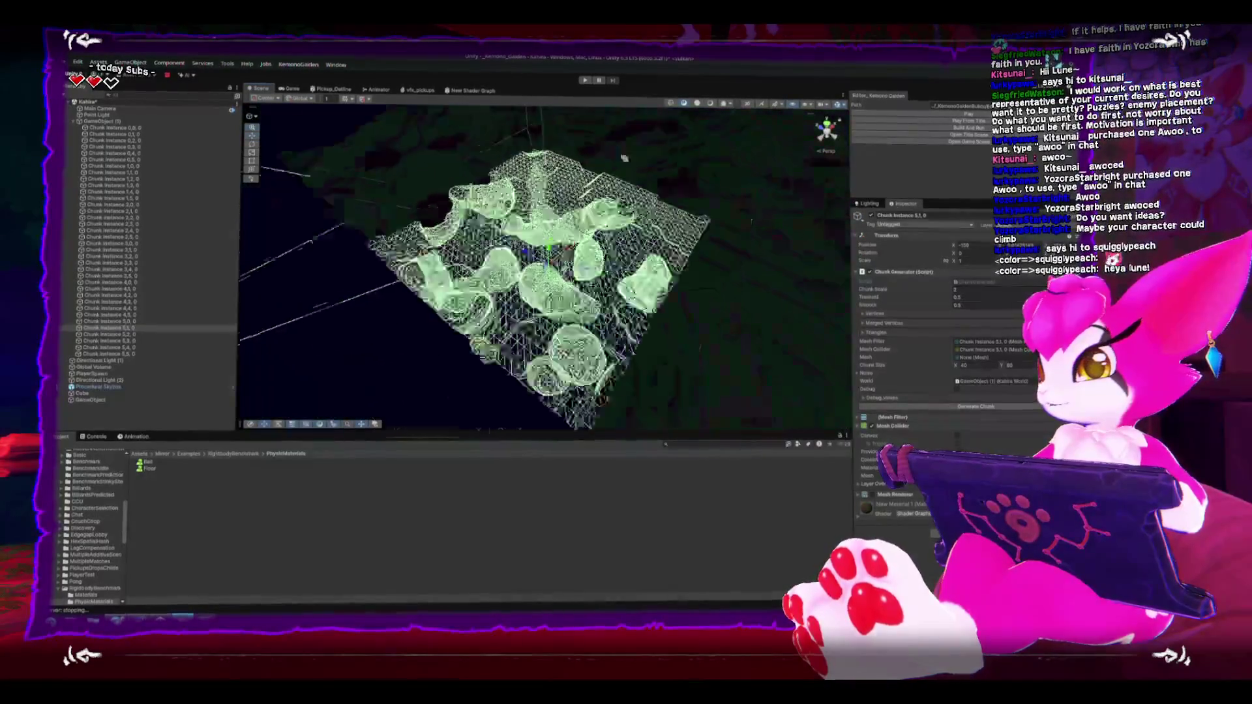
mouse_move(485, 254)
mouse_down()
mouse_move(580, 241)
mouse_move(517, 196)
mouse_move(406, 266)
mouse_up()
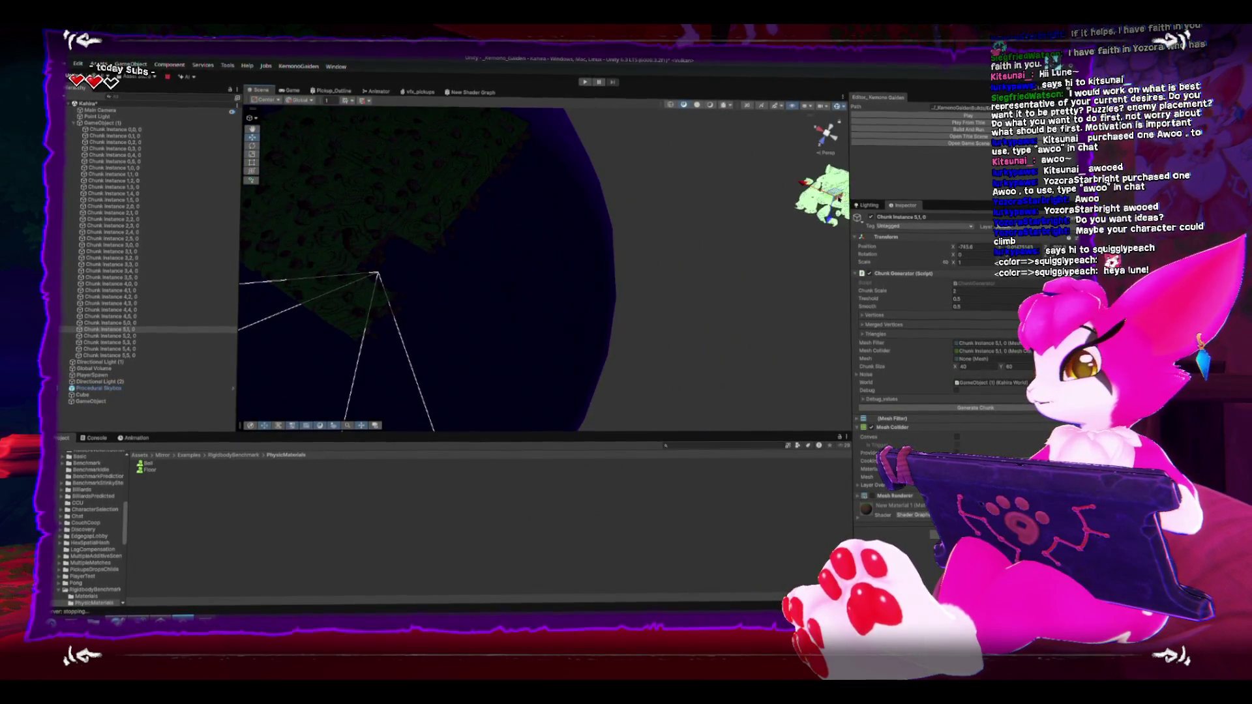
key(f)
scroll(690, 269, down, 3)
click(928, 409)
Step: Orbit and zoom around the chunk to inspect its new mounds and holes from below and edge-on
scroll(526, 417, up, 5)
mouse_move(541, 260)
mouse_down()
mouse_move(568, 247)
mouse_move(587, 274)
mouse_move(560, 294)
mouse_move(535, 280)
mouse_move(567, 209)
mouse_move(580, 215)
mouse_up()
scroll(554, 267, down, 3)
mouse_move(404, 261)
mouse_down()
mouse_move(362, 268)
mouse_move(561, 277)
mouse_up()
scroll(361, 268, down, 5)
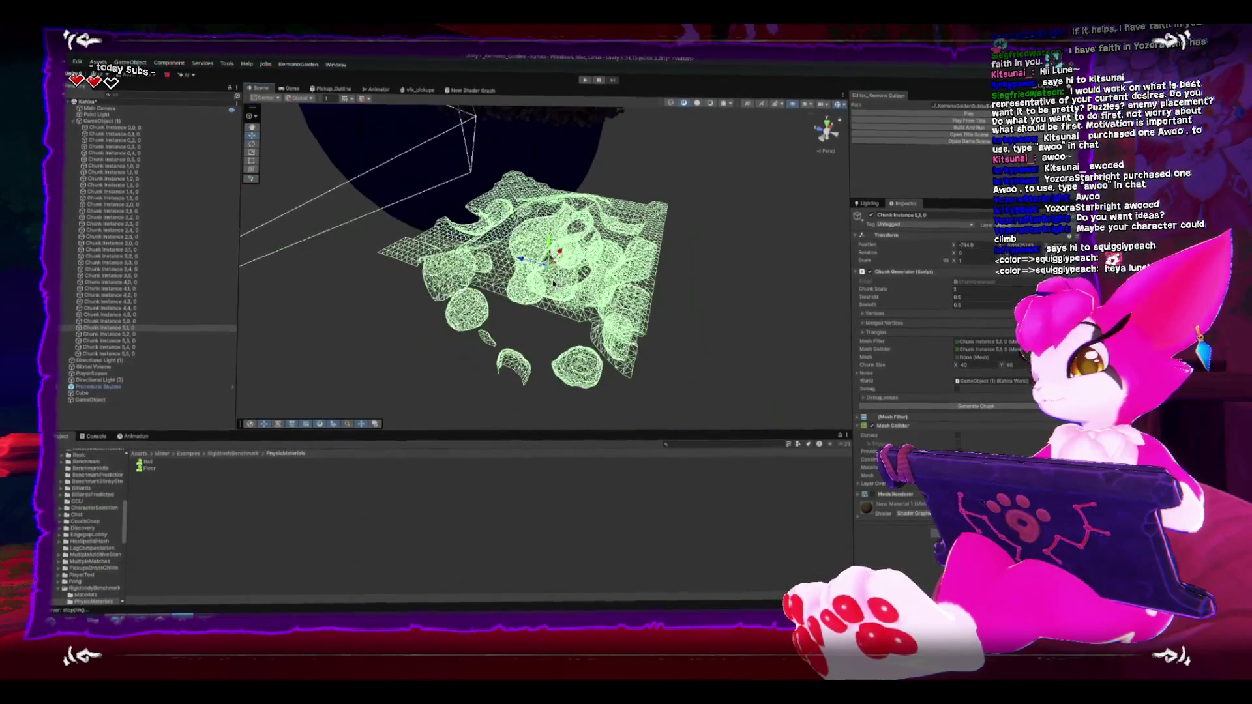
mouse_move(486, 240)
mouse_down()
mouse_move(547, 189)
mouse_move(548, 235)
mouse_up()
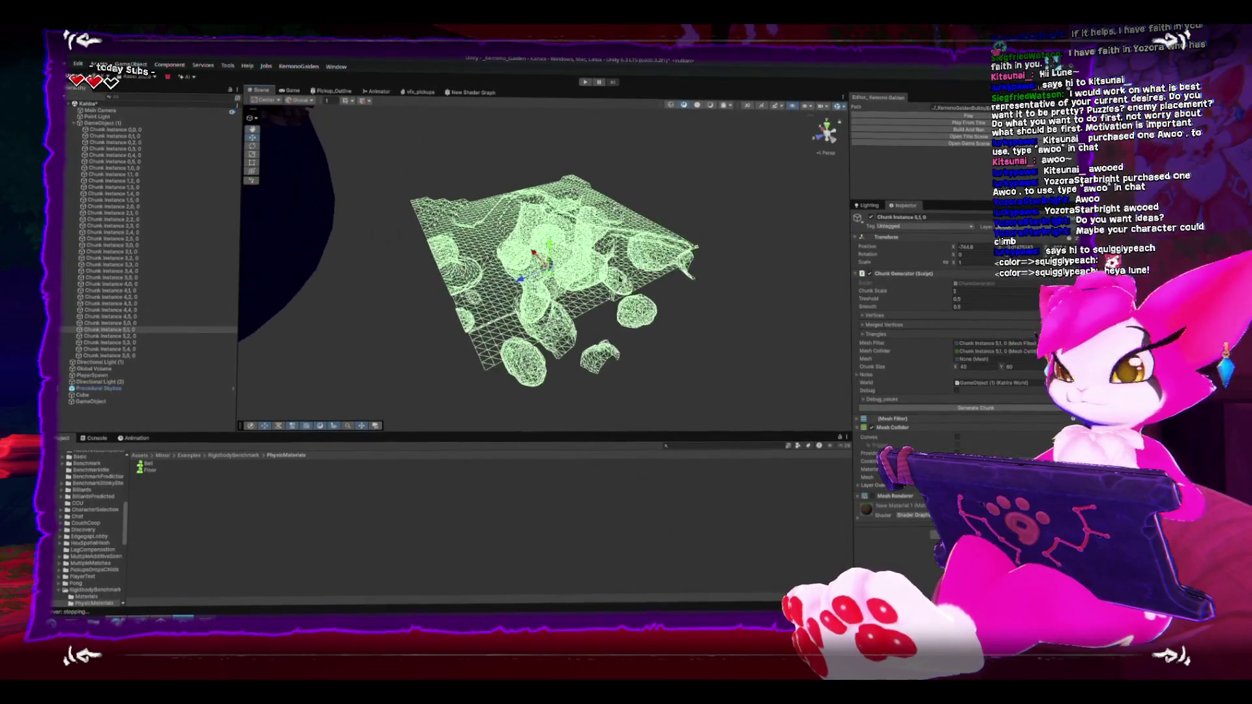
scroll(621, 287, up, 5)
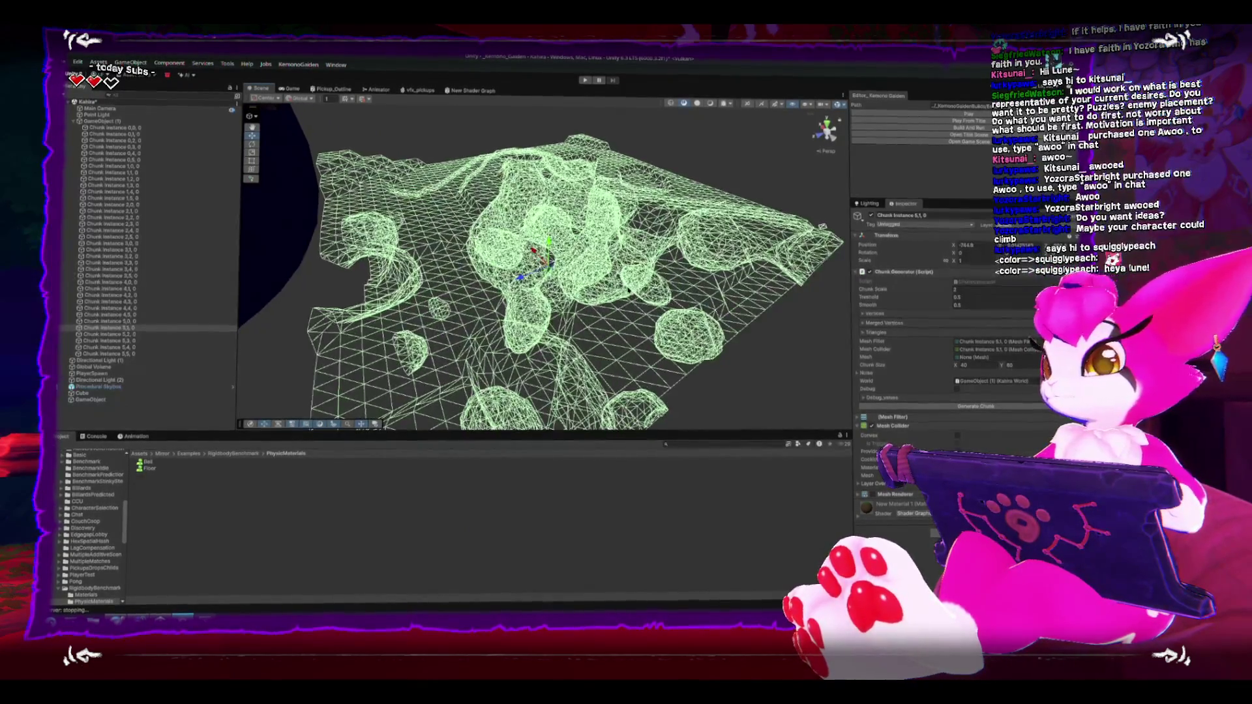
mouse_move(809, 284)
mouse_down()
mouse_move(501, 257)
mouse_move(482, 274)
mouse_move(492, 281)
mouse_move(509, 264)
mouse_move(495, 244)
mouse_up()
scroll(580, 267, down, 5)
drag(580, 267, 676, 350)
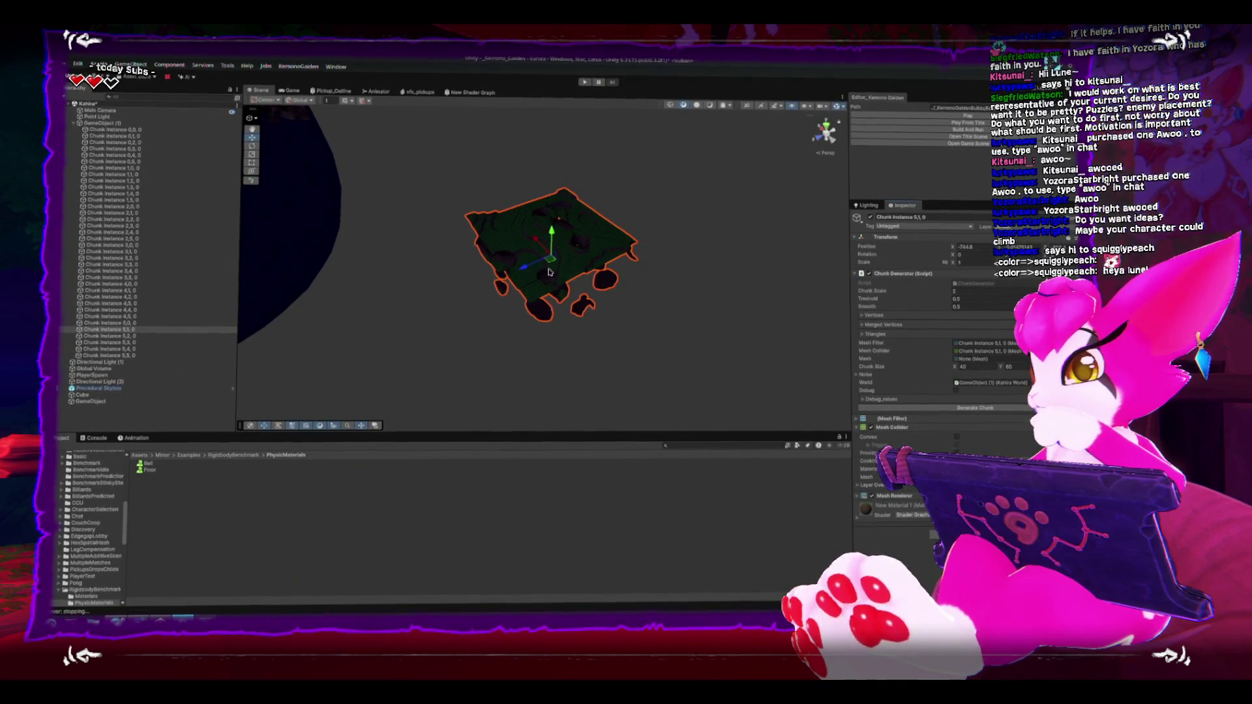
Step: Shift Chunk Instance 5,1,0 up-left, duplicate it, and line the copy up beside the original
drag(547, 260, 637, 334)
drag(574, 274, 559, 251)
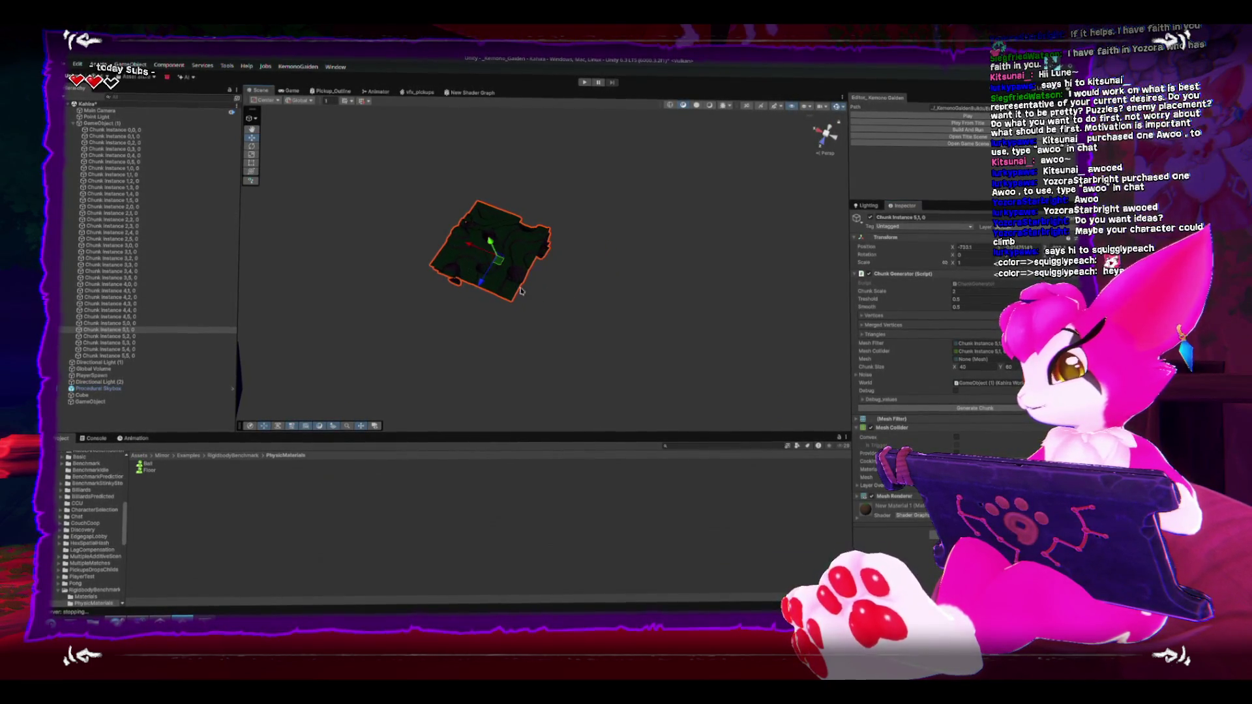
mouse_move(472, 248)
mouse_down()
mouse_move(574, 287)
mouse_move(435, 233)
mouse_move(509, 260)
mouse_up()
key(ctrl+d)
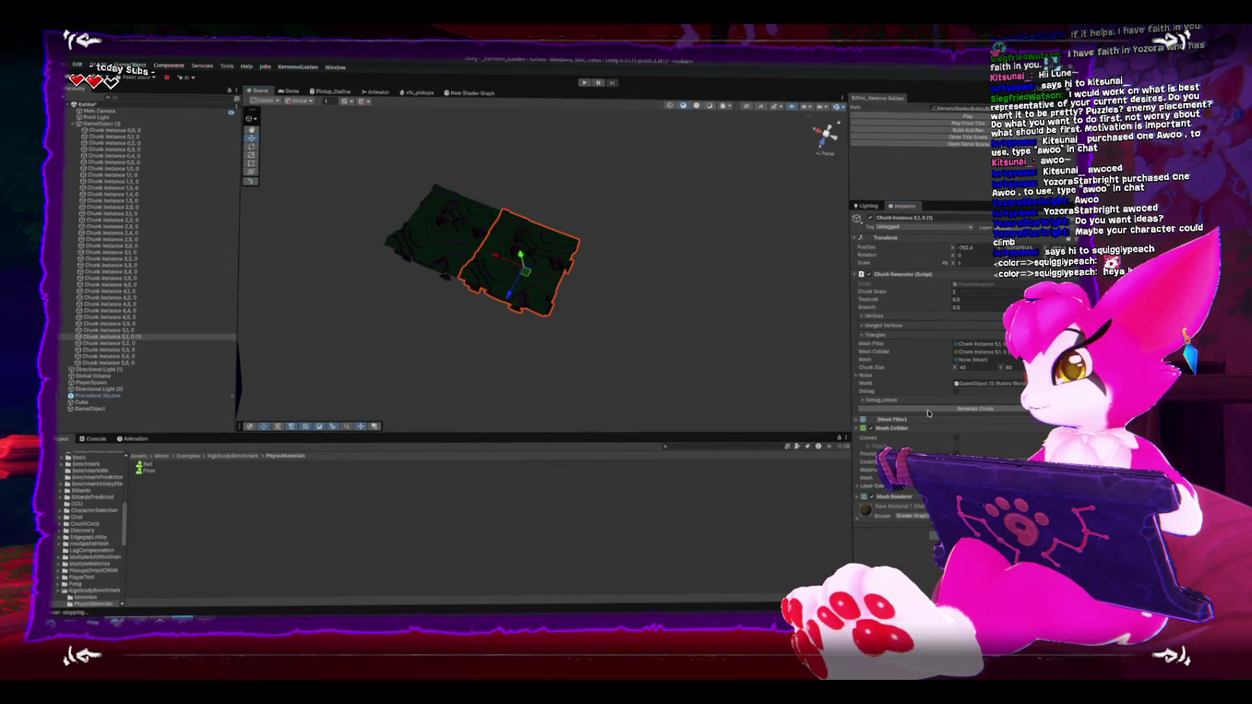
mouse_move(499, 264)
mouse_down()
mouse_move(582, 282)
mouse_move(514, 266)
mouse_up()
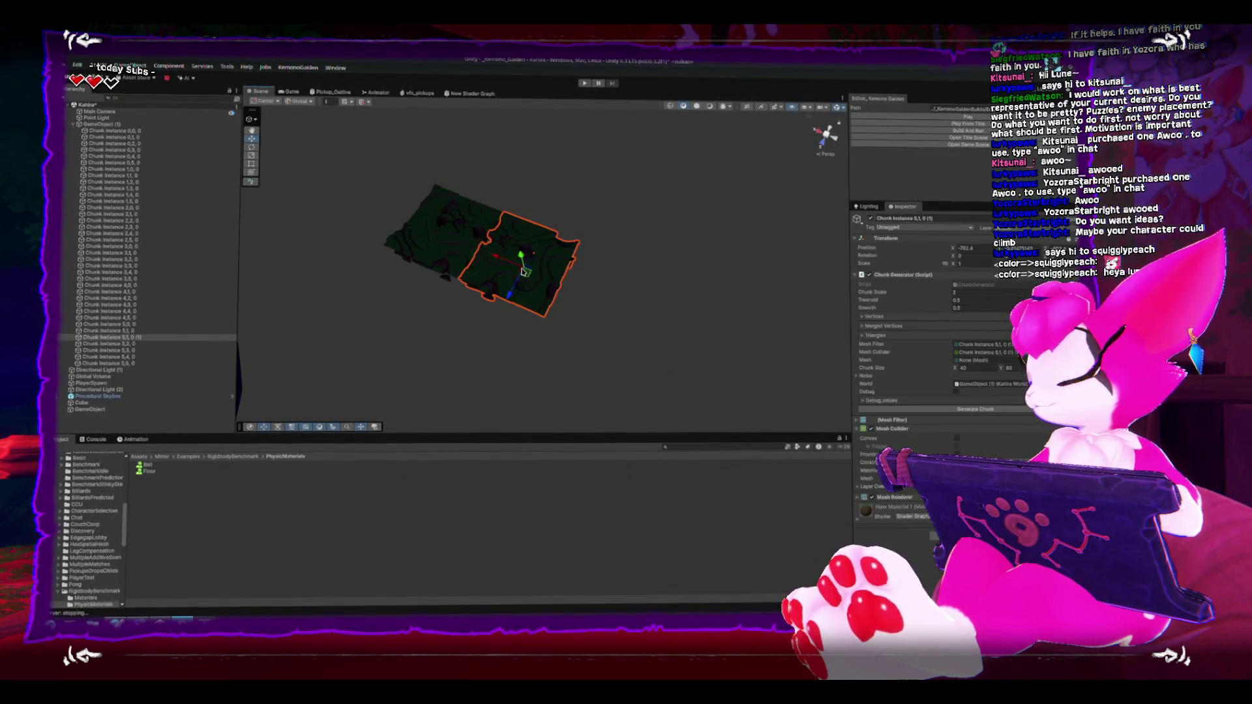
drag(506, 262, 597, 301)
Step: Duplicate the copy, slide it to the end of the row, and regenerate its terrain
key(ctrl+d)
mouse_move(523, 272)
mouse_down()
mouse_move(623, 301)
mouse_move(595, 299)
mouse_up()
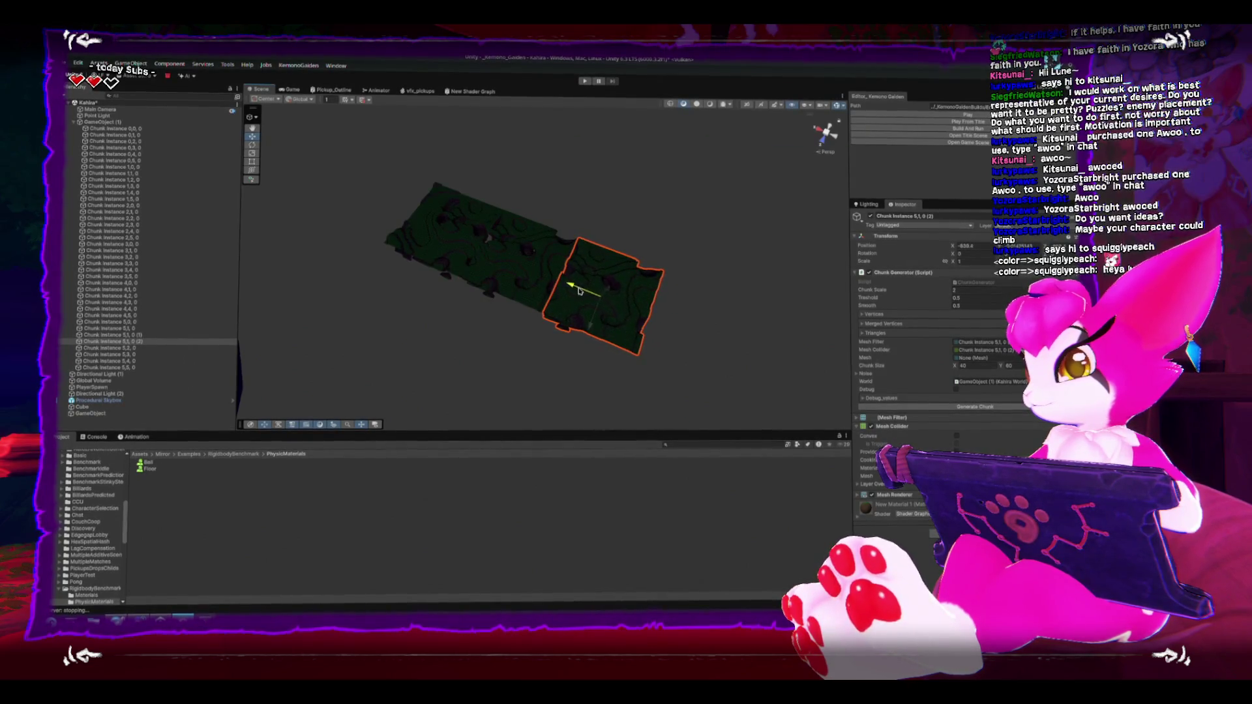
click(962, 412)
click(620, 198)
Step: Frame the original Chunk Instance 5,1,0, then deselect it and orbit across the joined chunks
key(f)
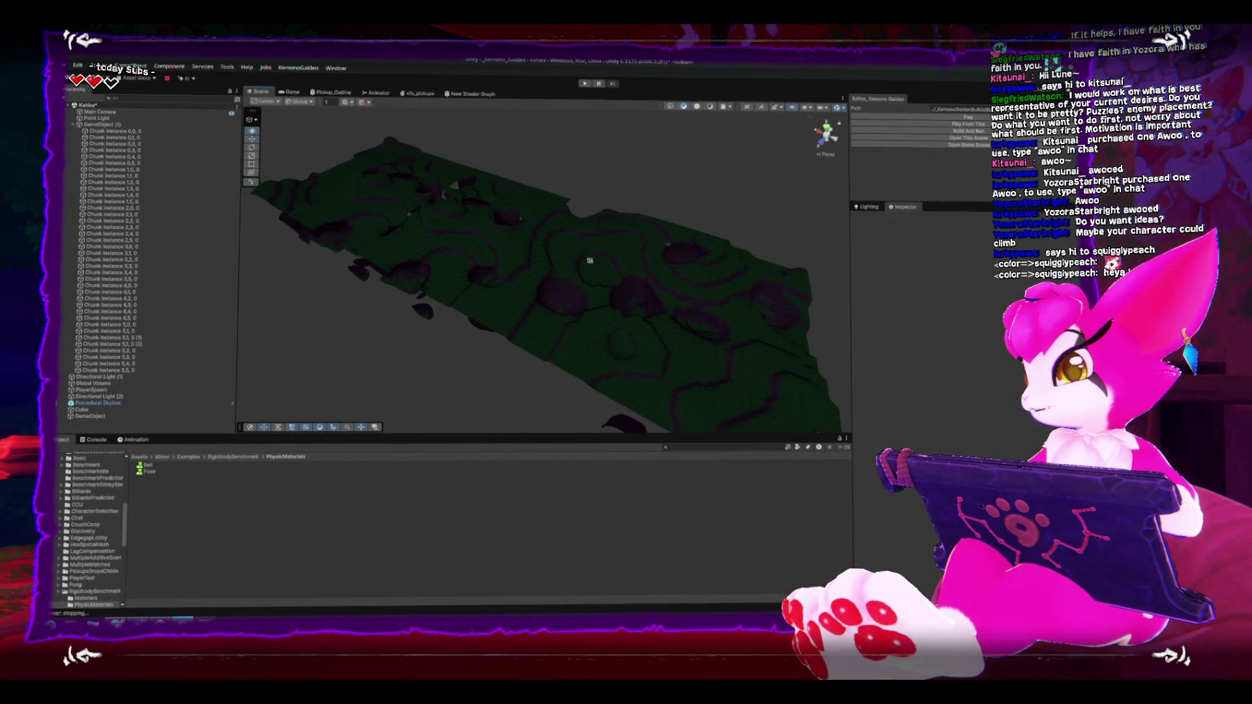
mouse_move(454, 270)
mouse_down()
mouse_move(483, 287)
mouse_move(448, 279)
mouse_up()
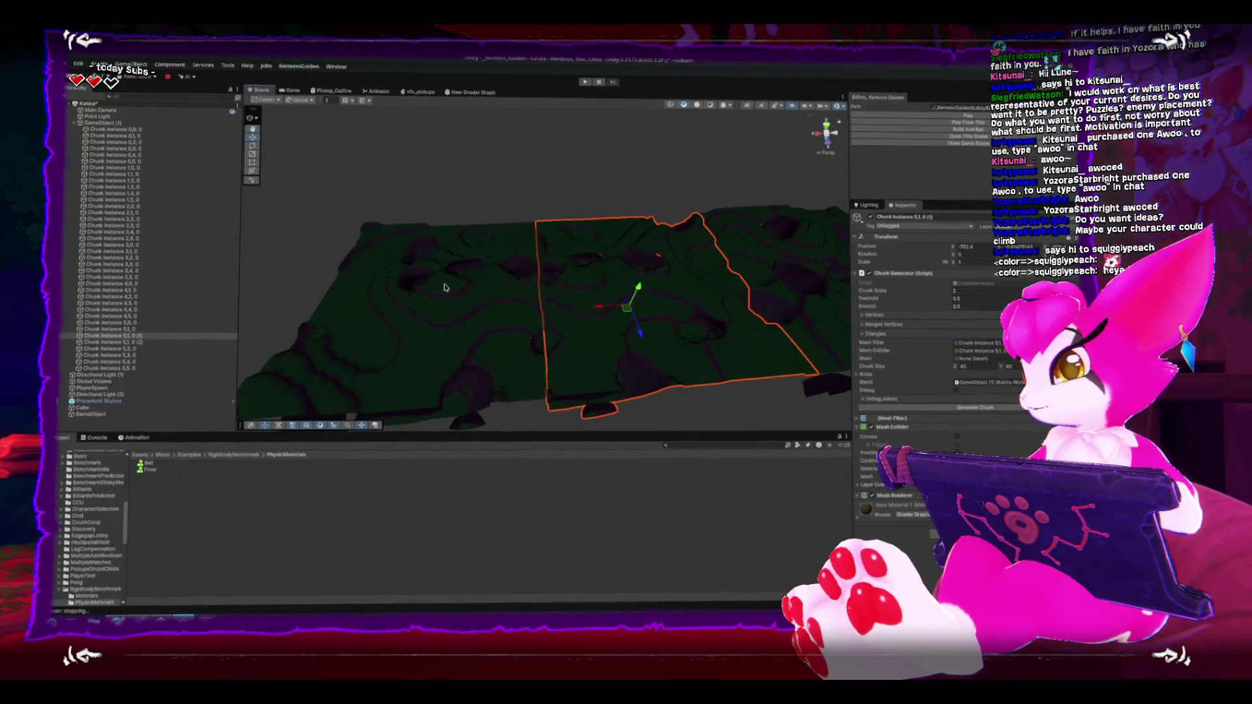
click(447, 279)
click(531, 204)
mouse_move(531, 204)
mouse_down()
mouse_move(617, 257)
mouse_move(511, 201)
mouse_move(448, 126)
mouse_move(494, 209)
mouse_up()
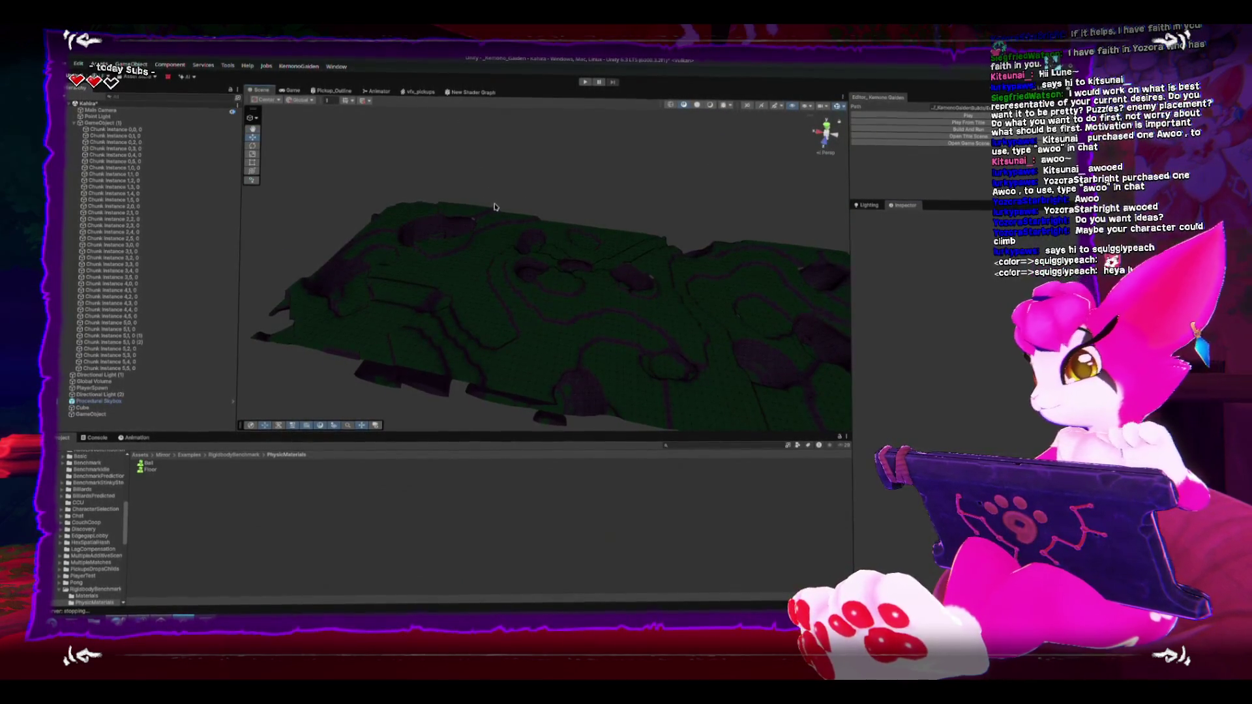
Step: Turn the long terrain strip to a steep, edge-on view and open the Examples assets folder
scroll(461, 242, down, 5)
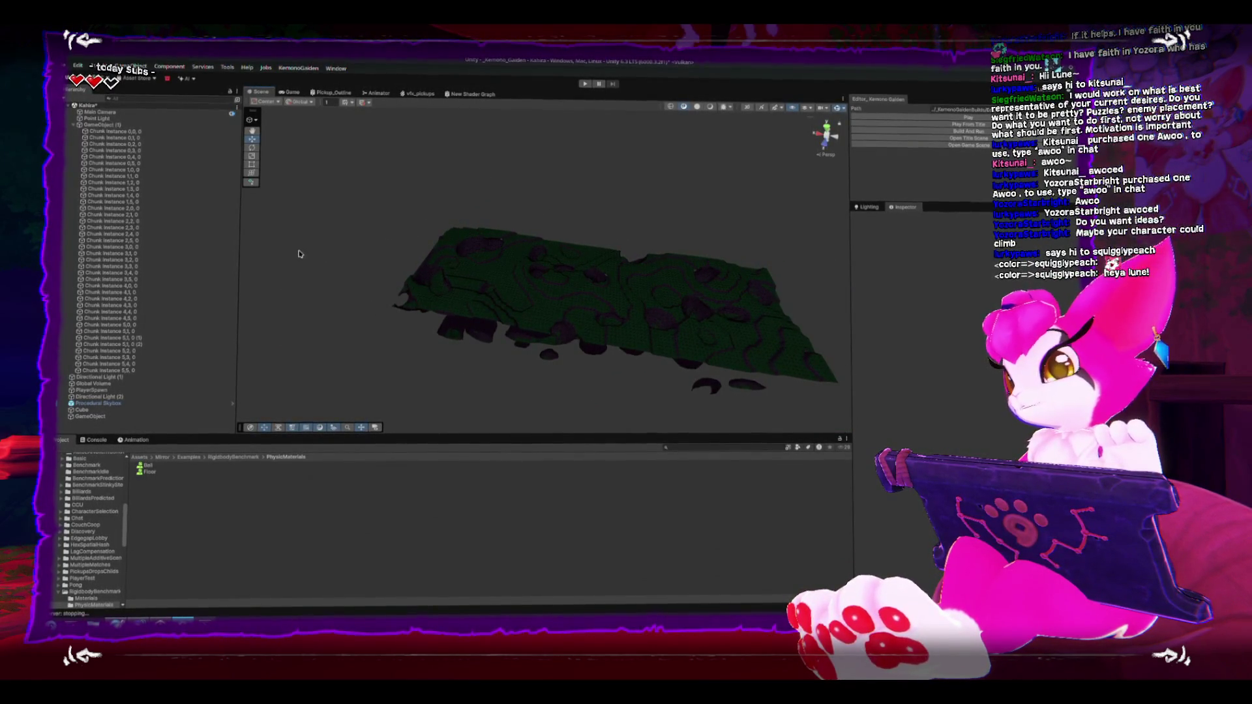
mouse_move(337, 269)
mouse_down()
mouse_move(391, 246)
mouse_move(408, 287)
mouse_up()
mouse_move(376, 247)
mouse_down()
mouse_move(433, 257)
mouse_move(539, 201)
mouse_up()
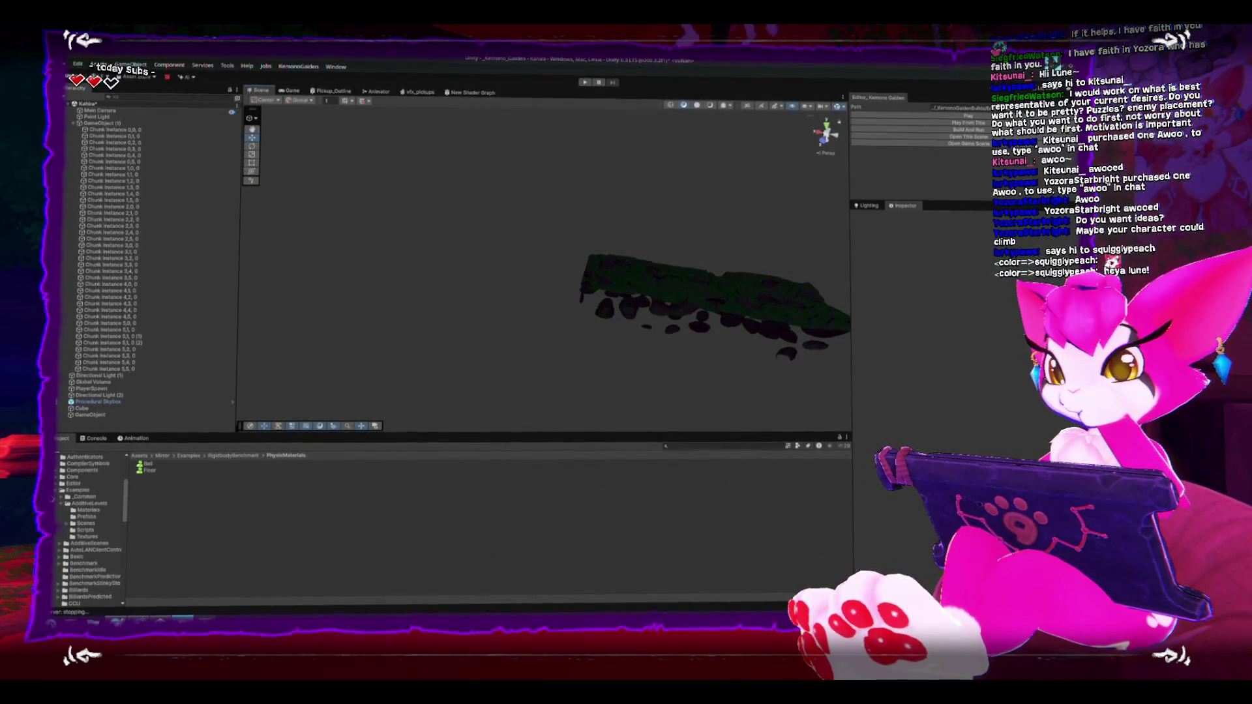
click(60, 490)
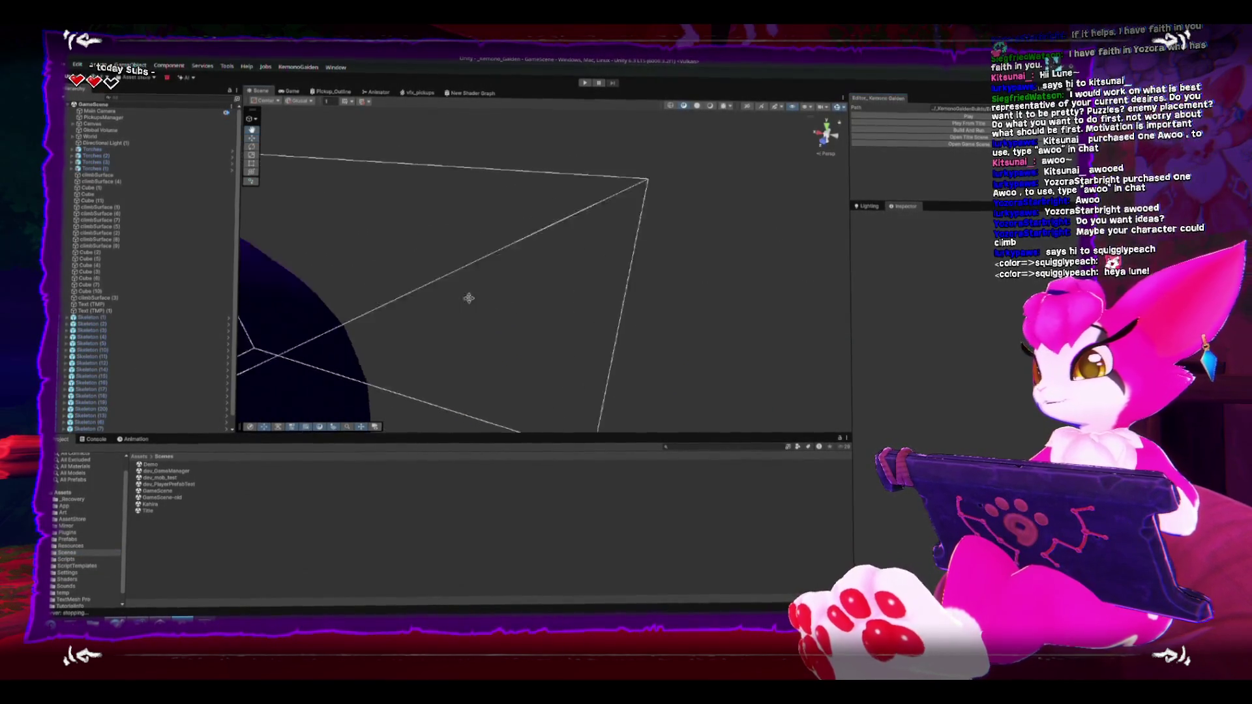
Step: Frame Dungeon_Blockout and orbit to a frontal view of its torches, stairs and skeletons
click(557, 344)
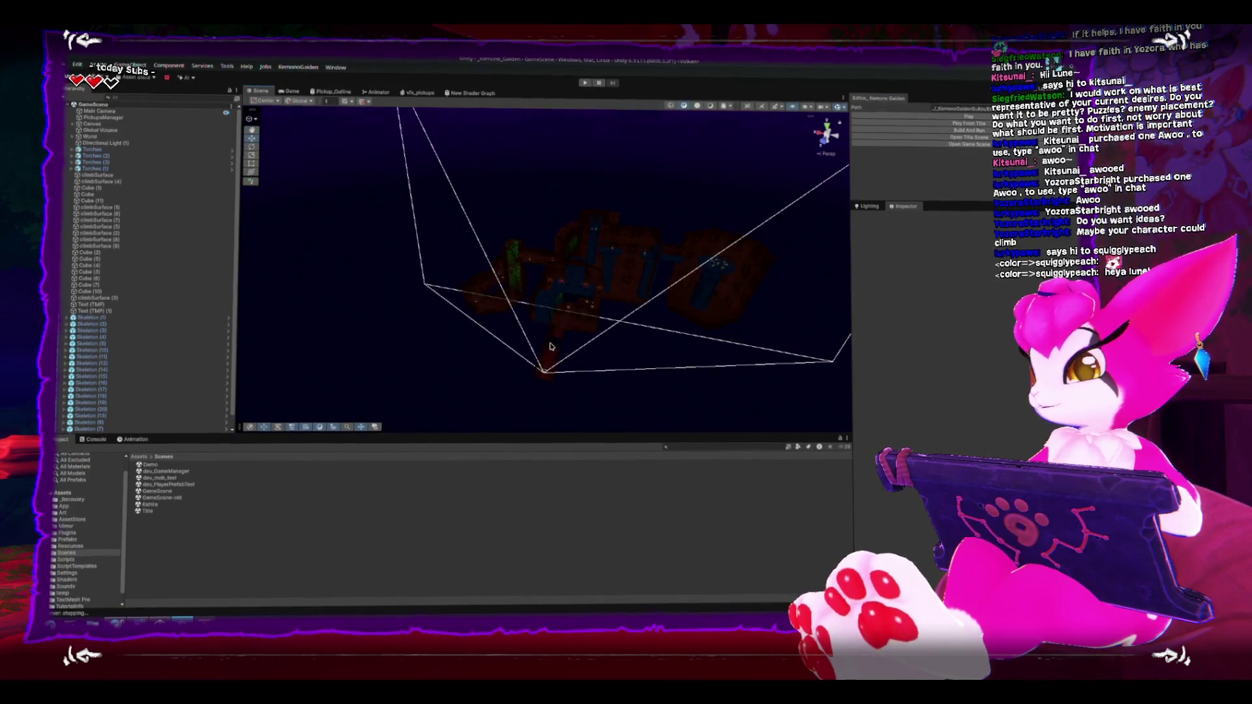
scroll(558, 344, up, 5)
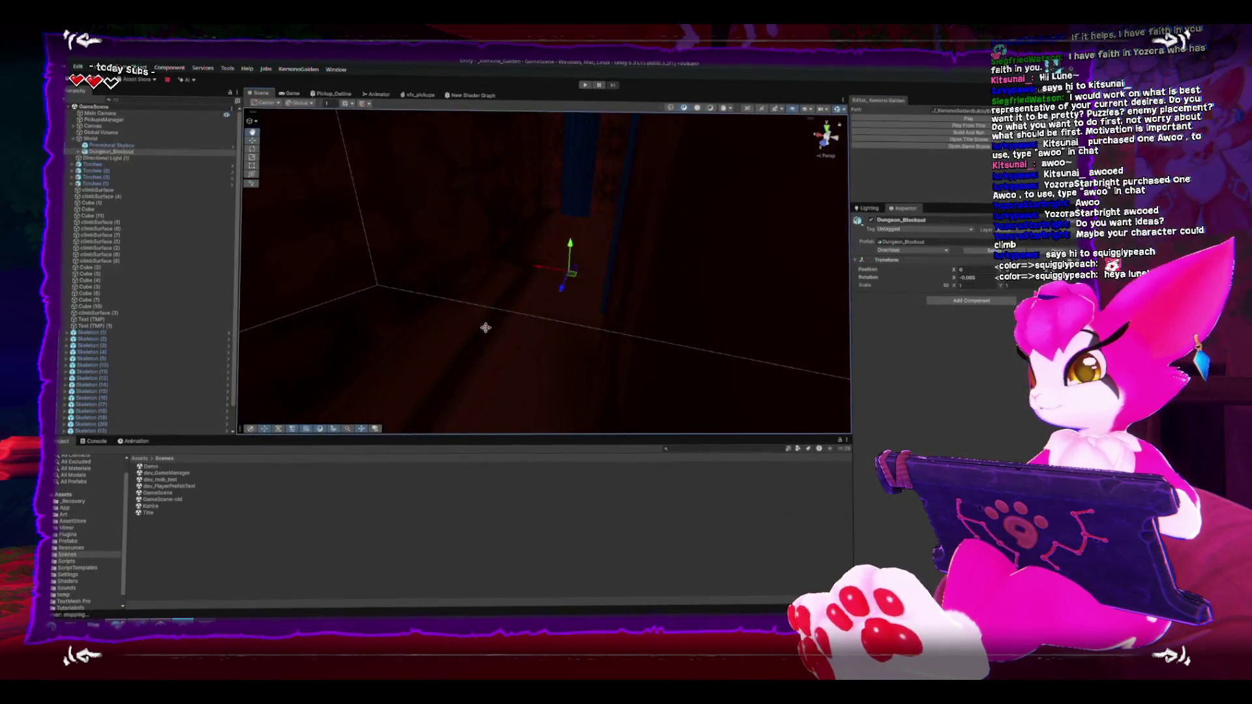
scroll(442, 264, down, 5)
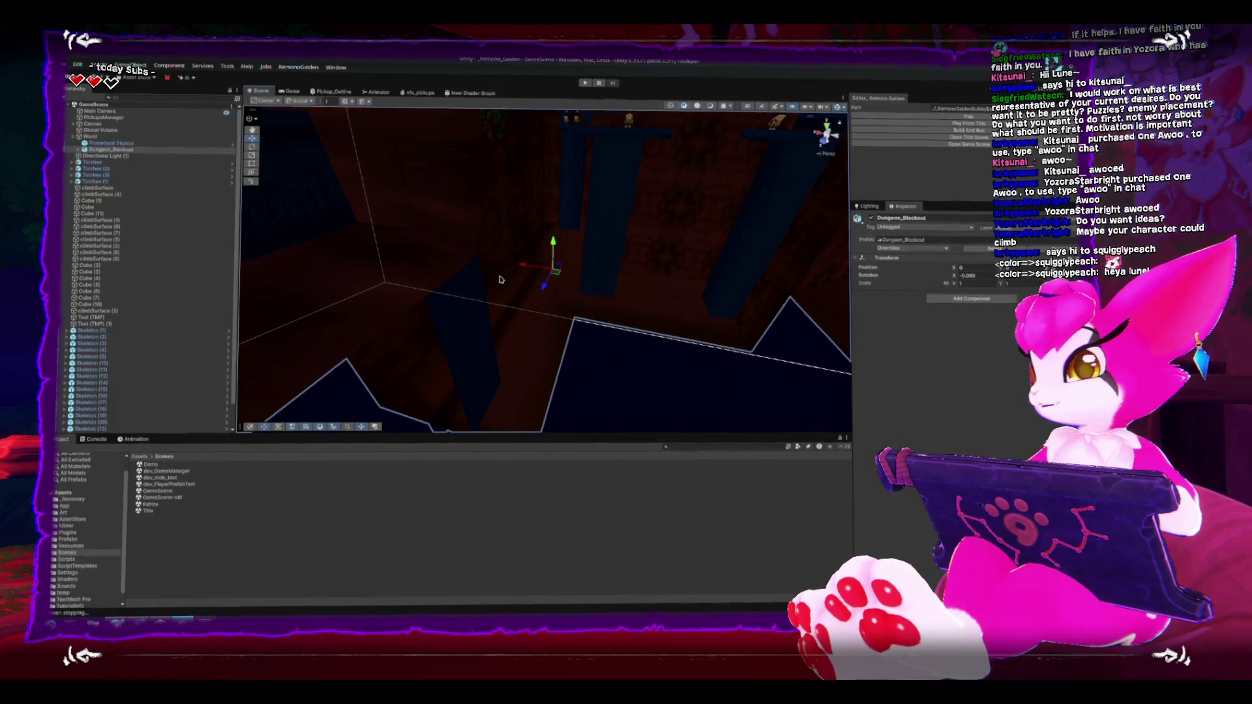
drag(564, 224, 551, 226)
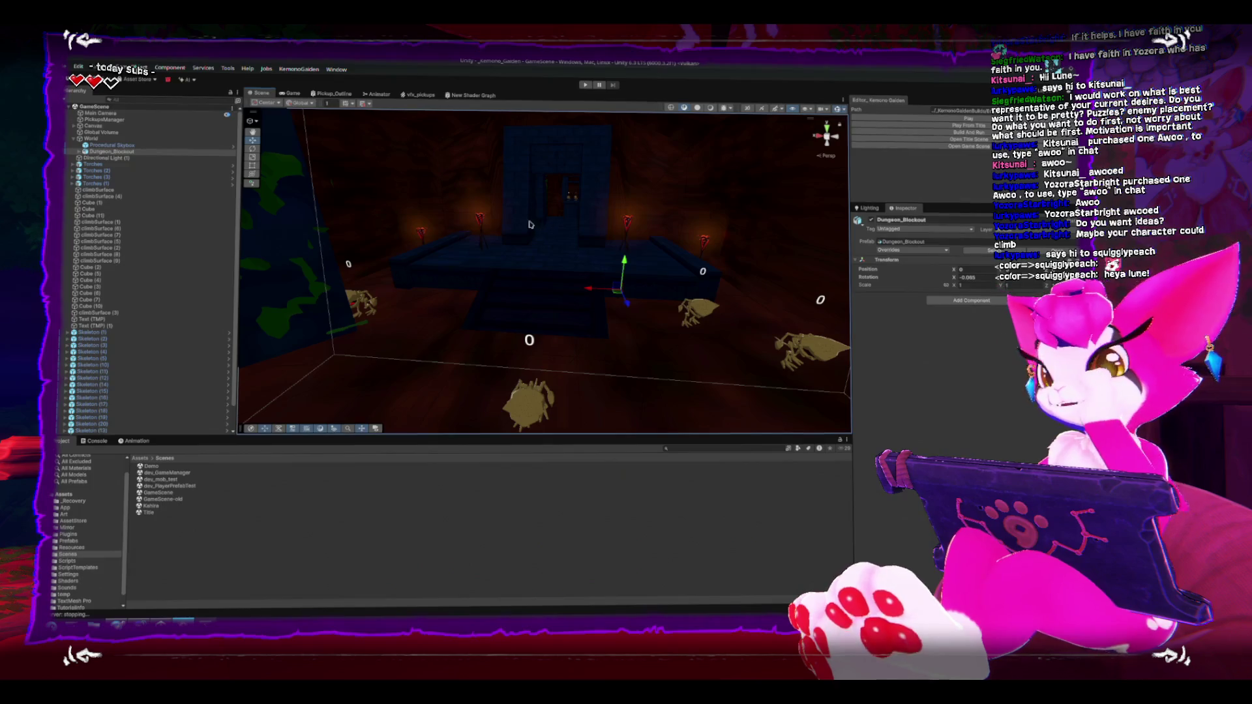
drag(551, 273, 496, 249)
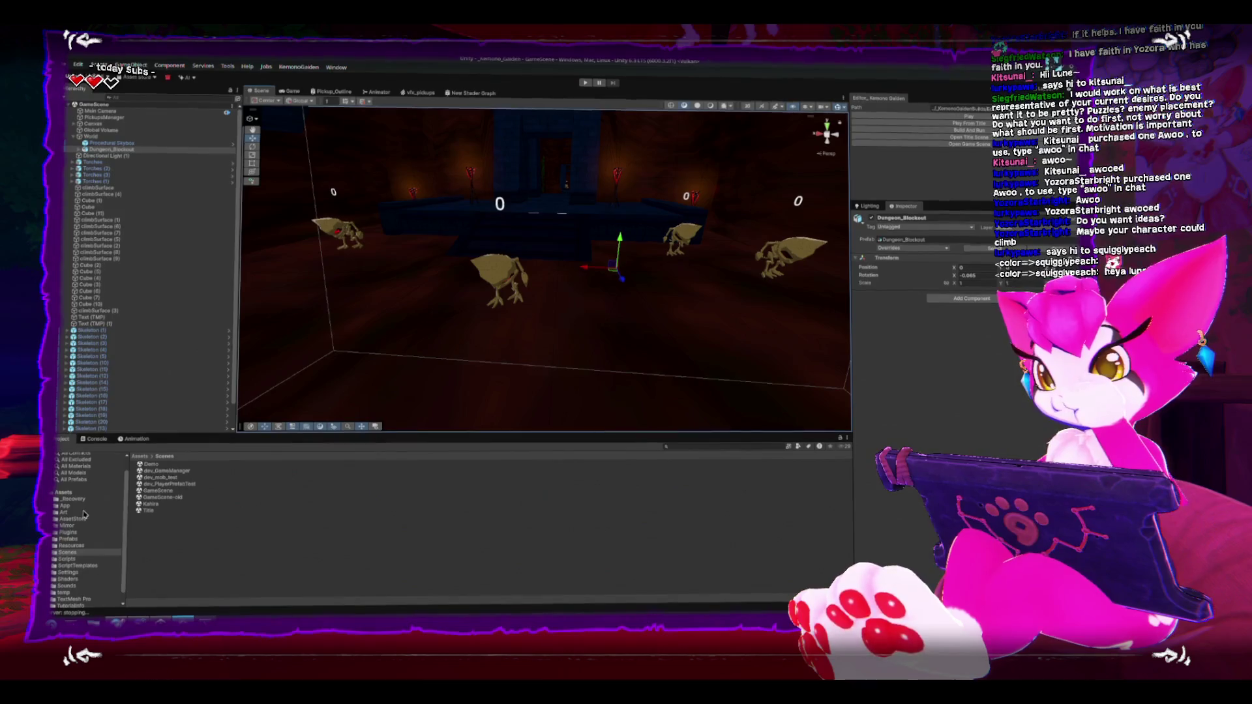
drag(493, 318, 577, 291)
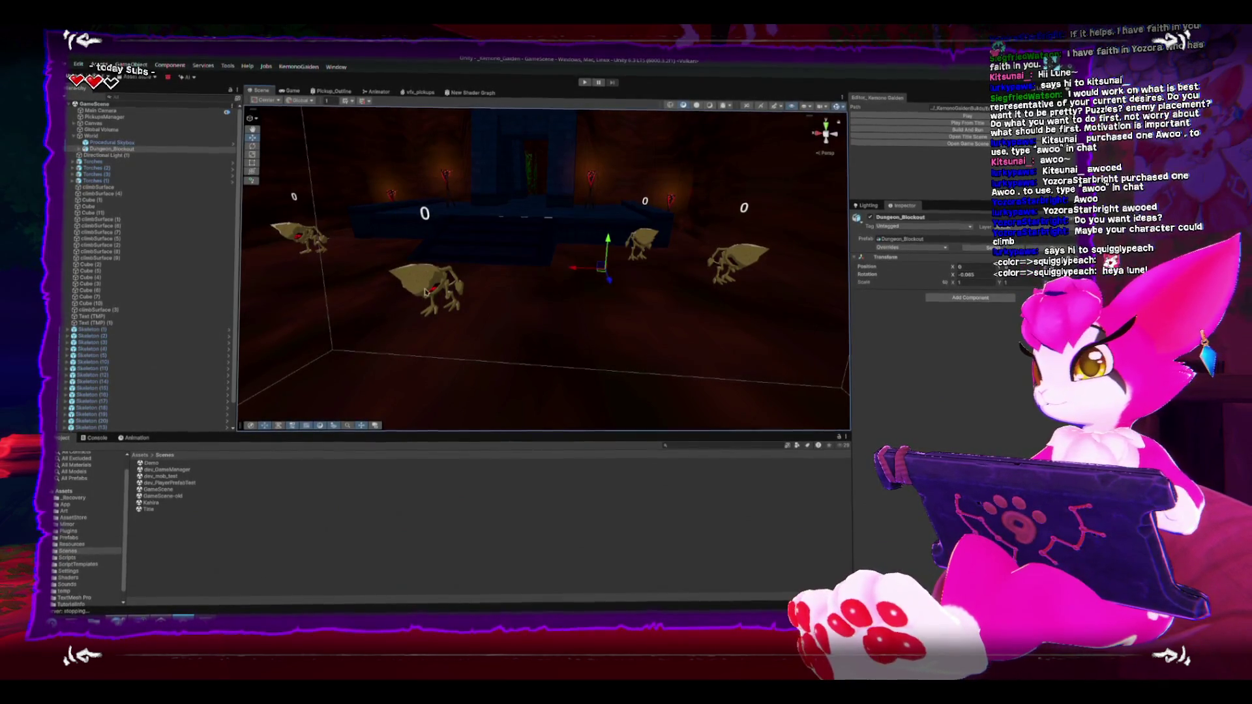
scroll(415, 298, down, 5)
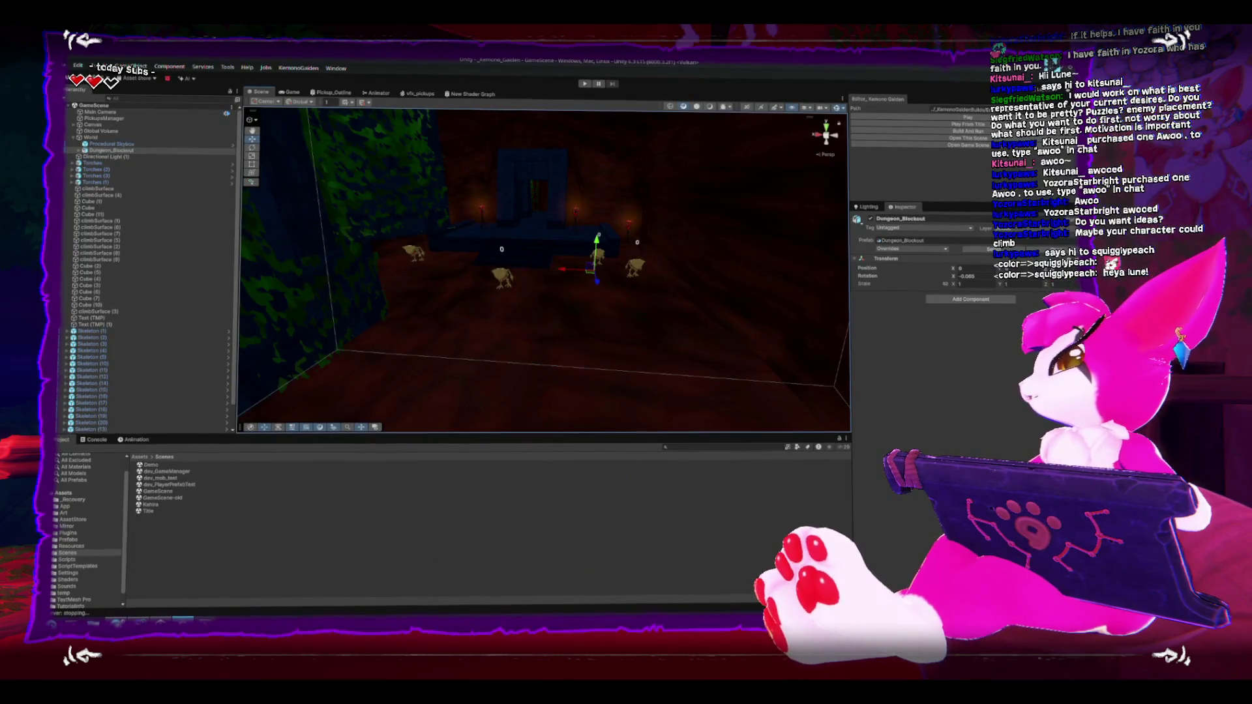
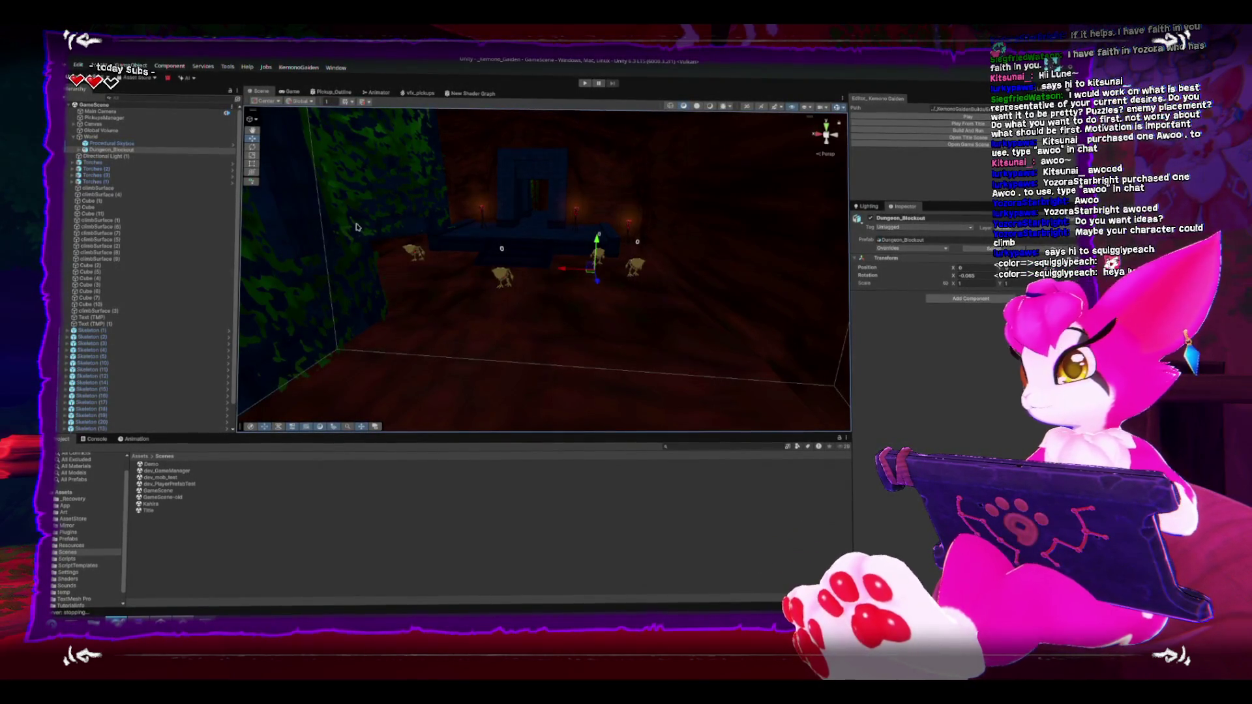
Step: Show the Resources folder's assets in Unity's Project window after a brief look at Prefabs
click(60, 542)
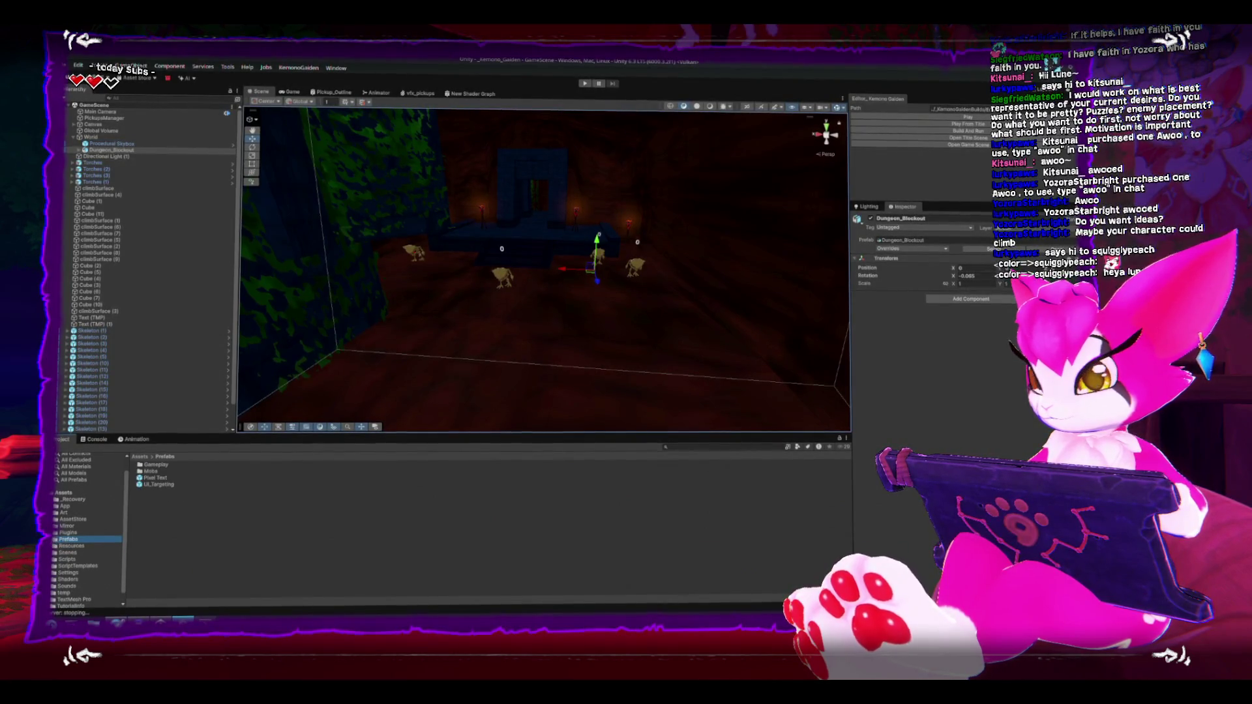
click(60, 545)
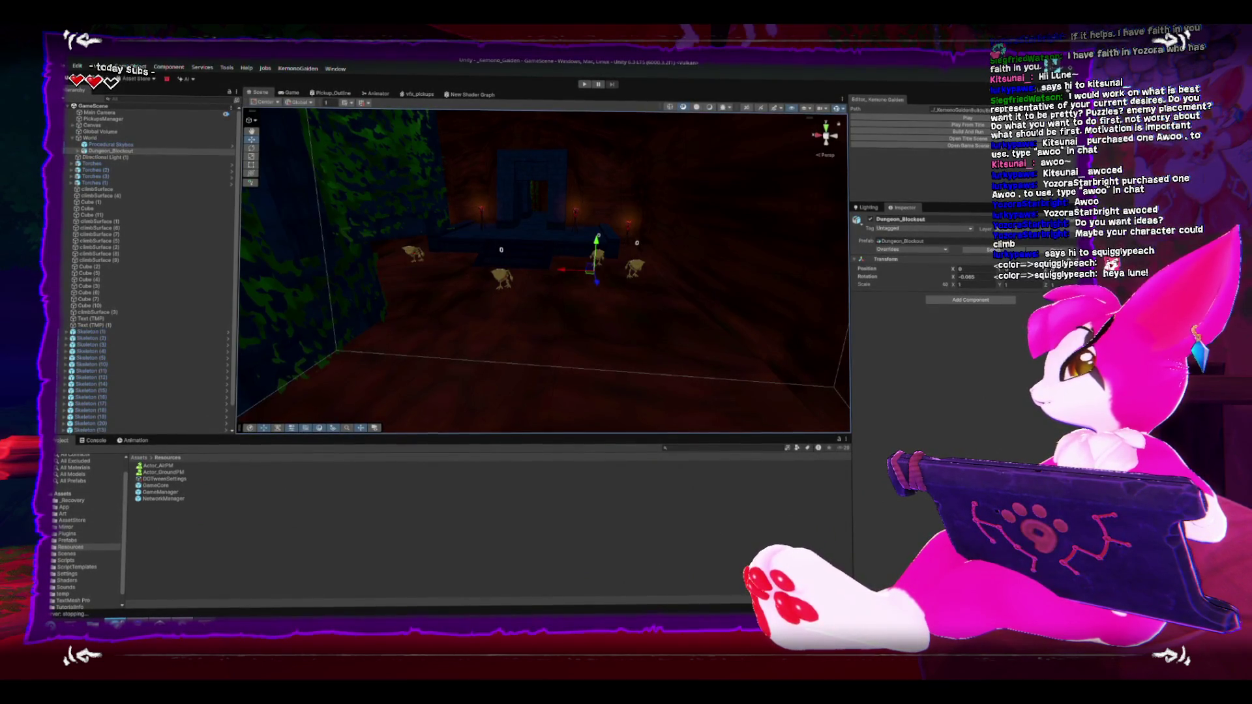
Step: Bring back the Nintendo boss-music video and switch it to theater mode
key(alt+Tab)
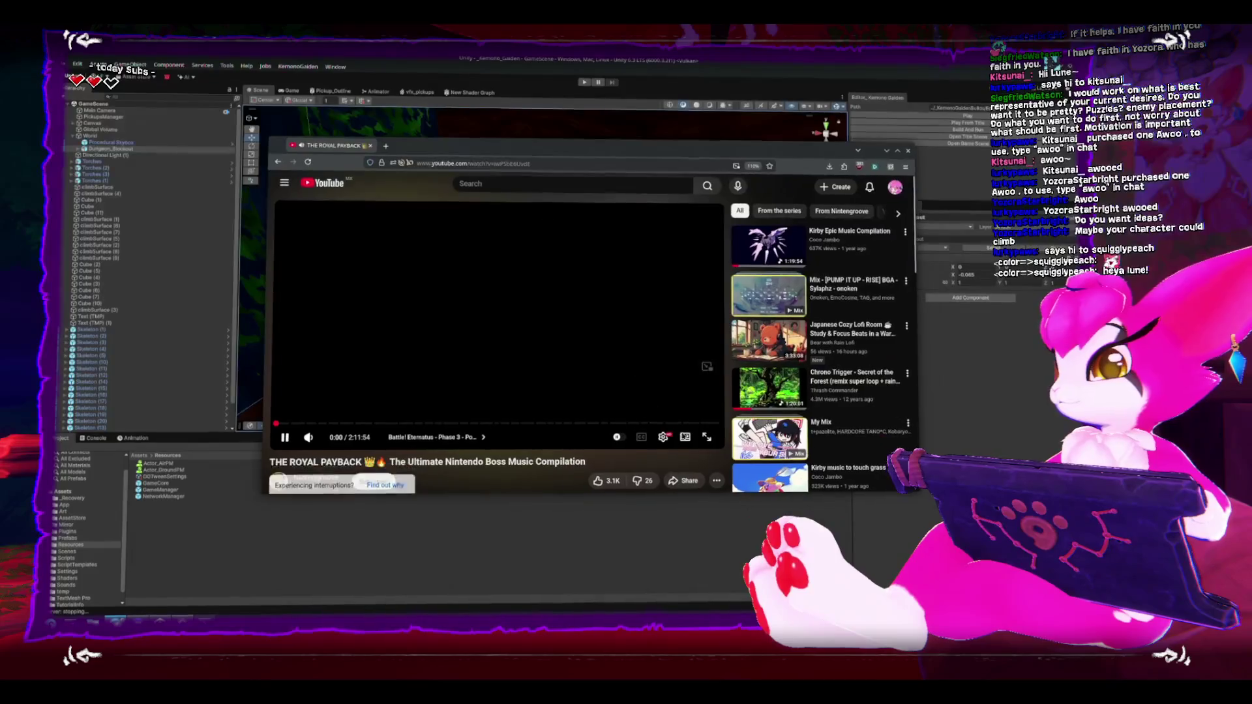
click(684, 437)
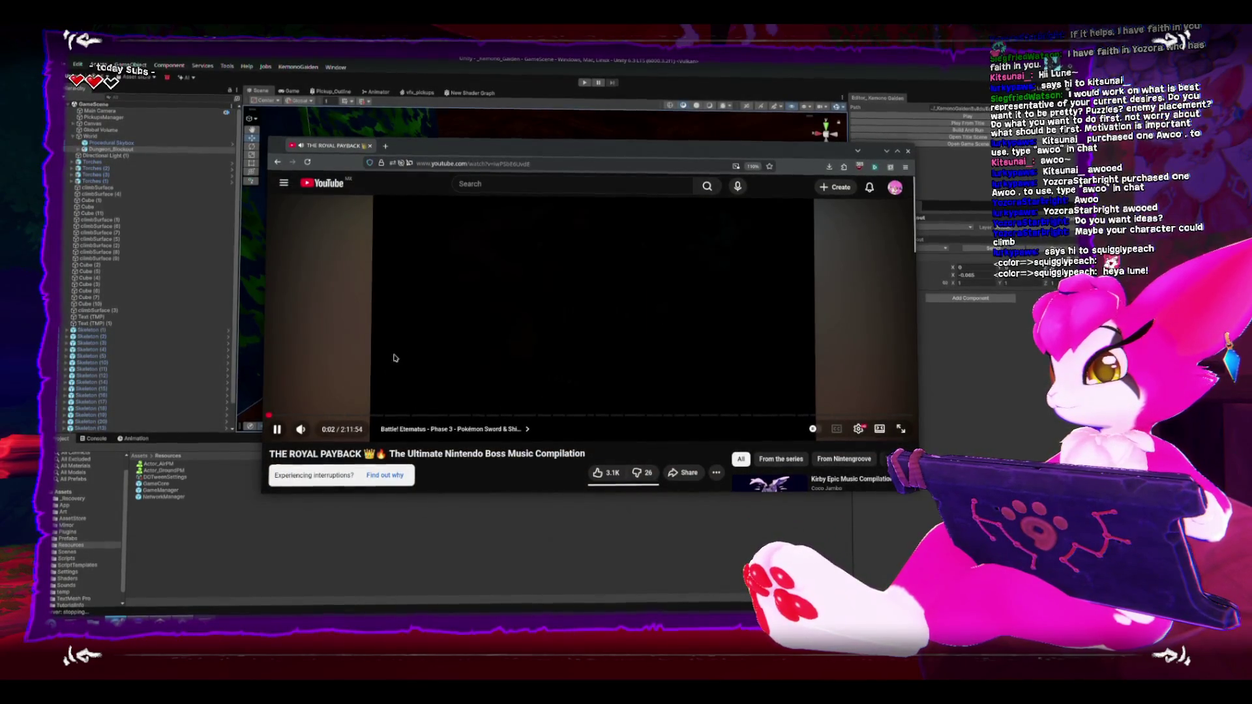
scroll(402, 382, down, 1)
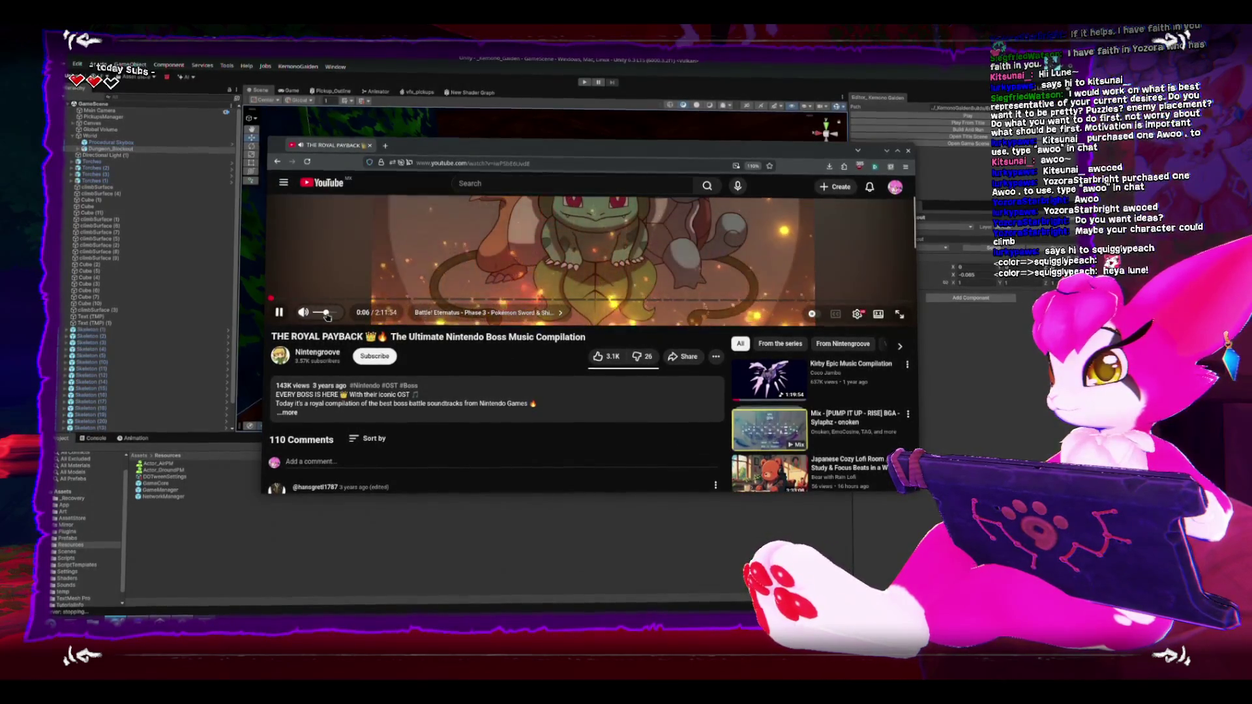
scroll(487, 426, down, 1)
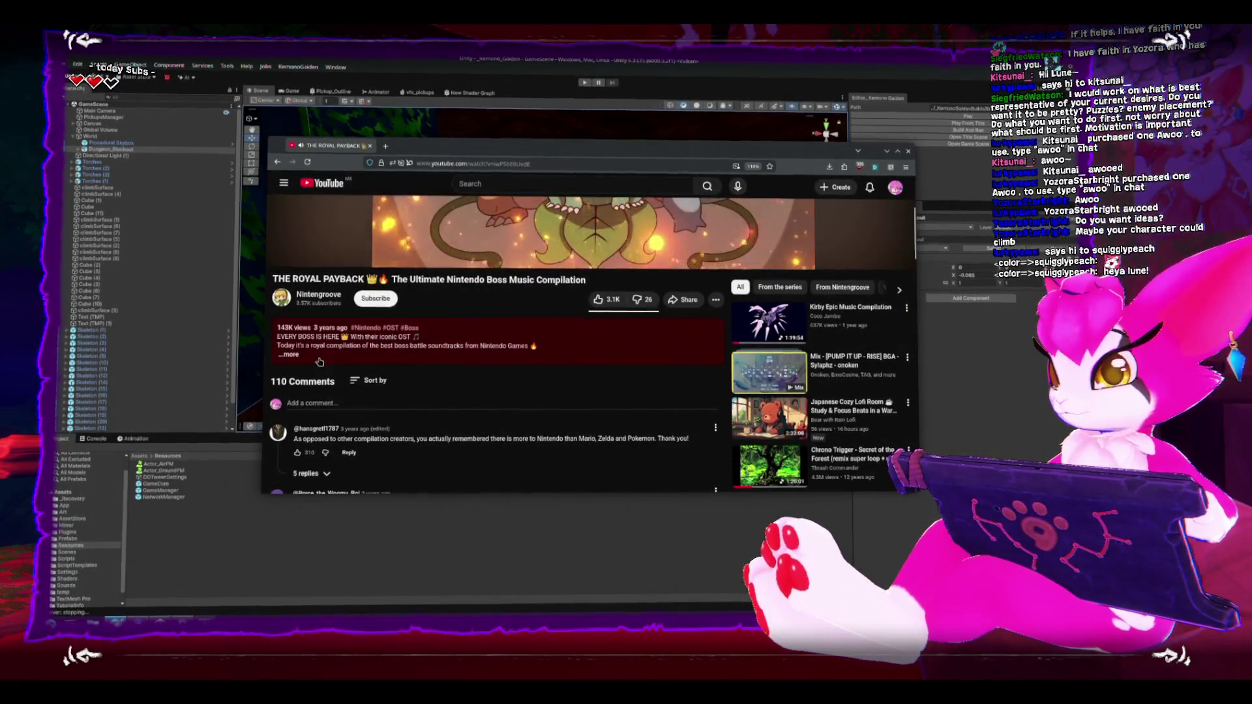
Step: Expand the video description to browse its timestamps, then minimize the browser
click(310, 352)
scroll(495, 321, down, 1)
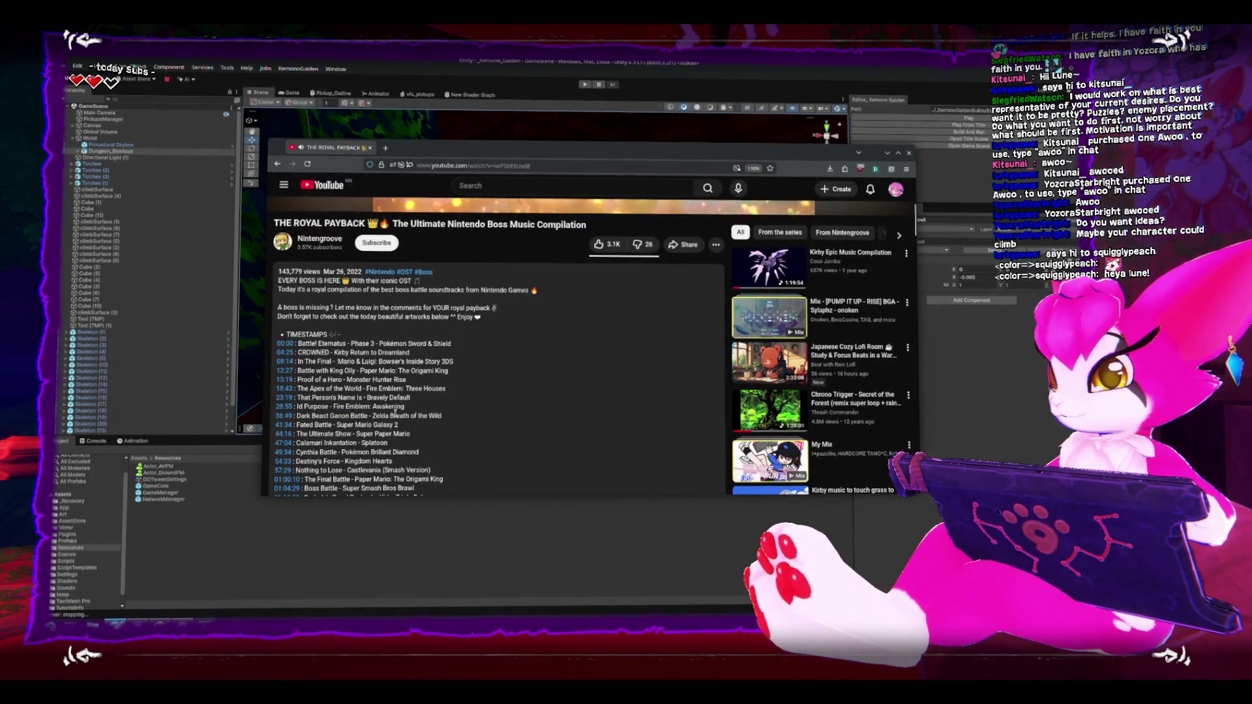
scroll(428, 450, down, 1)
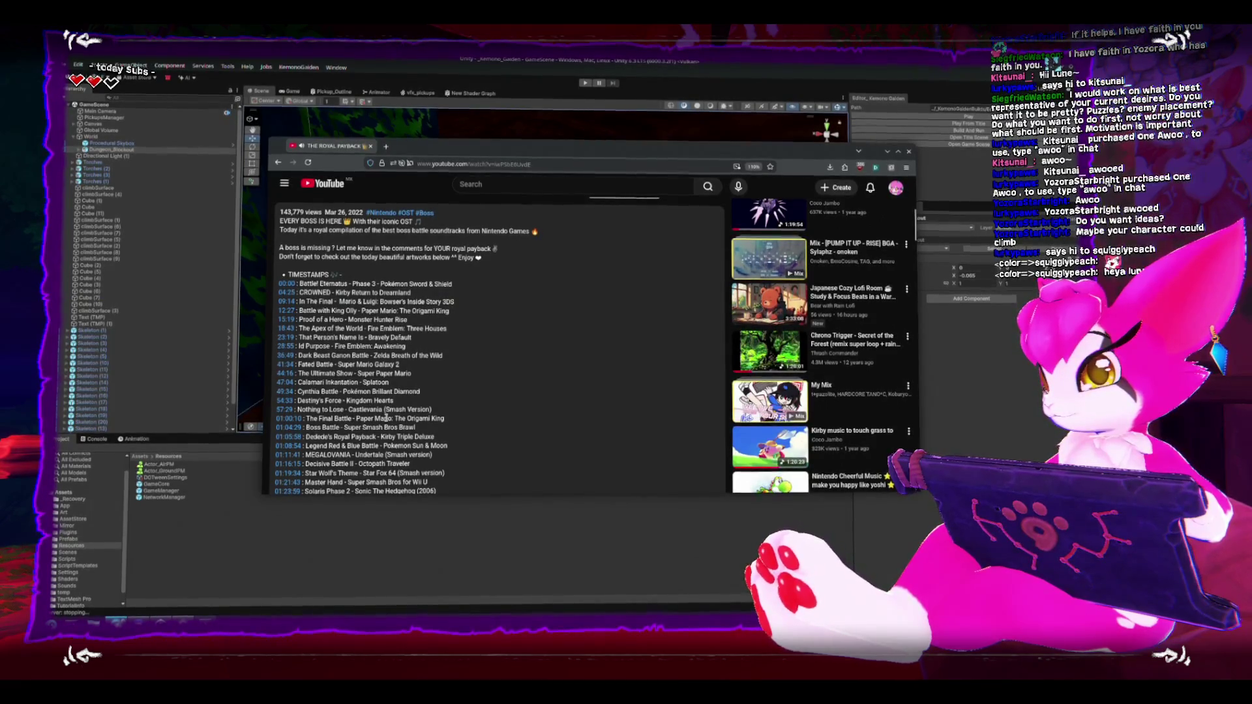
scroll(386, 417, down, 1)
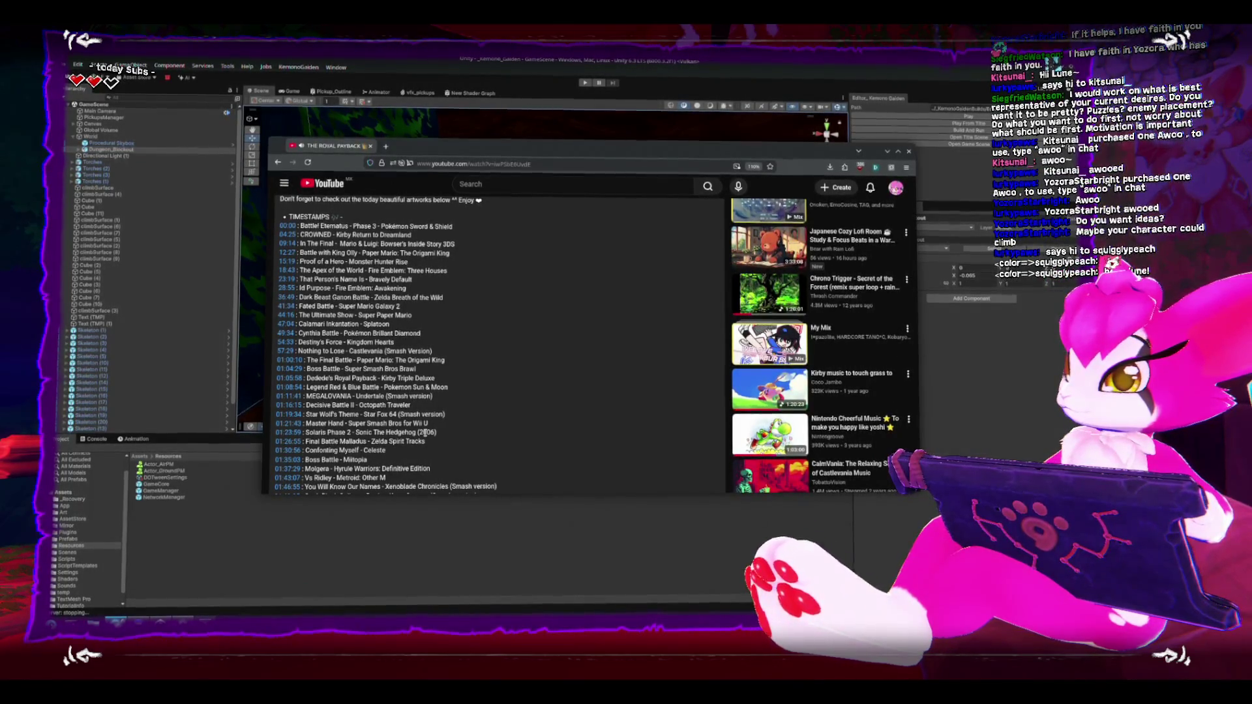
scroll(424, 432, down, 1)
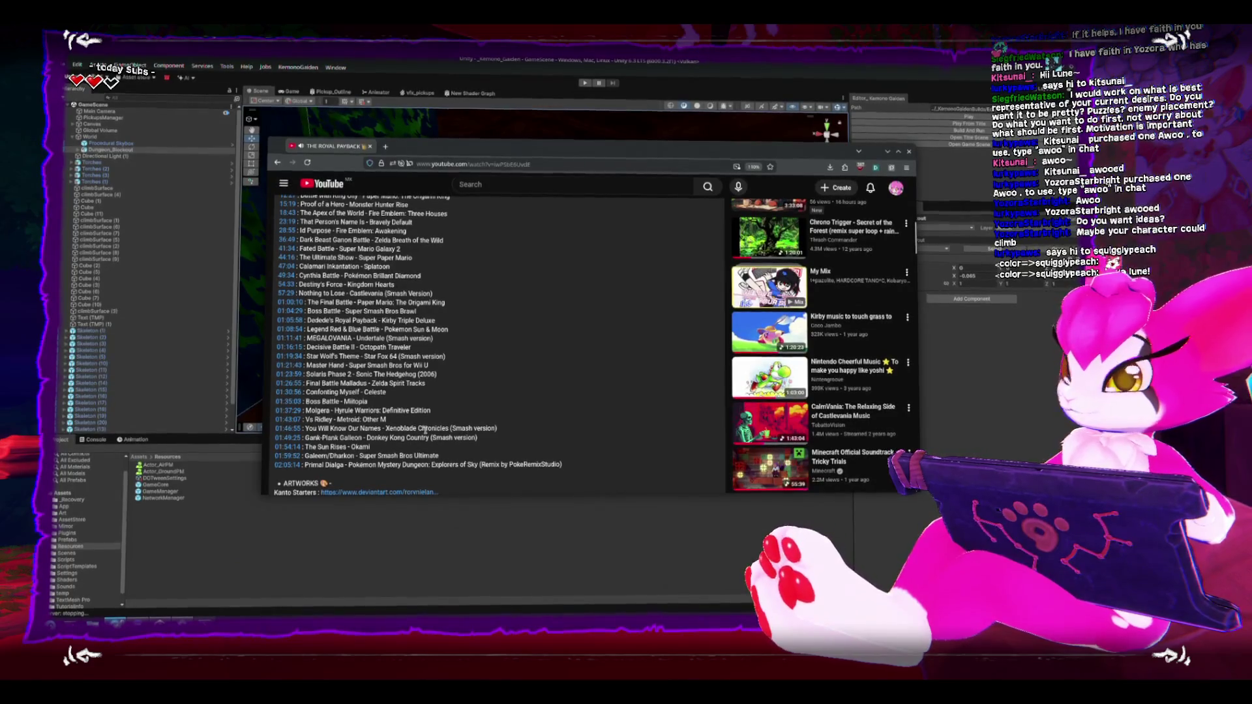
scroll(427, 433, up, 2)
scroll(430, 433, up, 5)
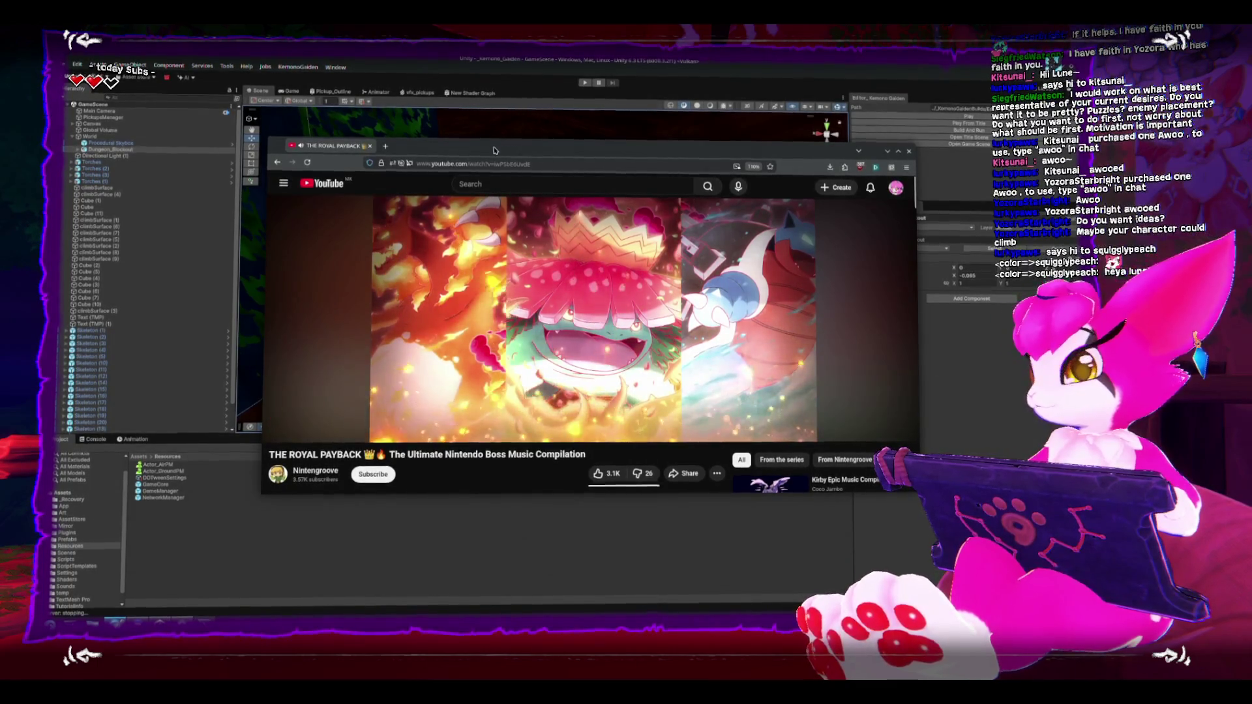
click(536, 118)
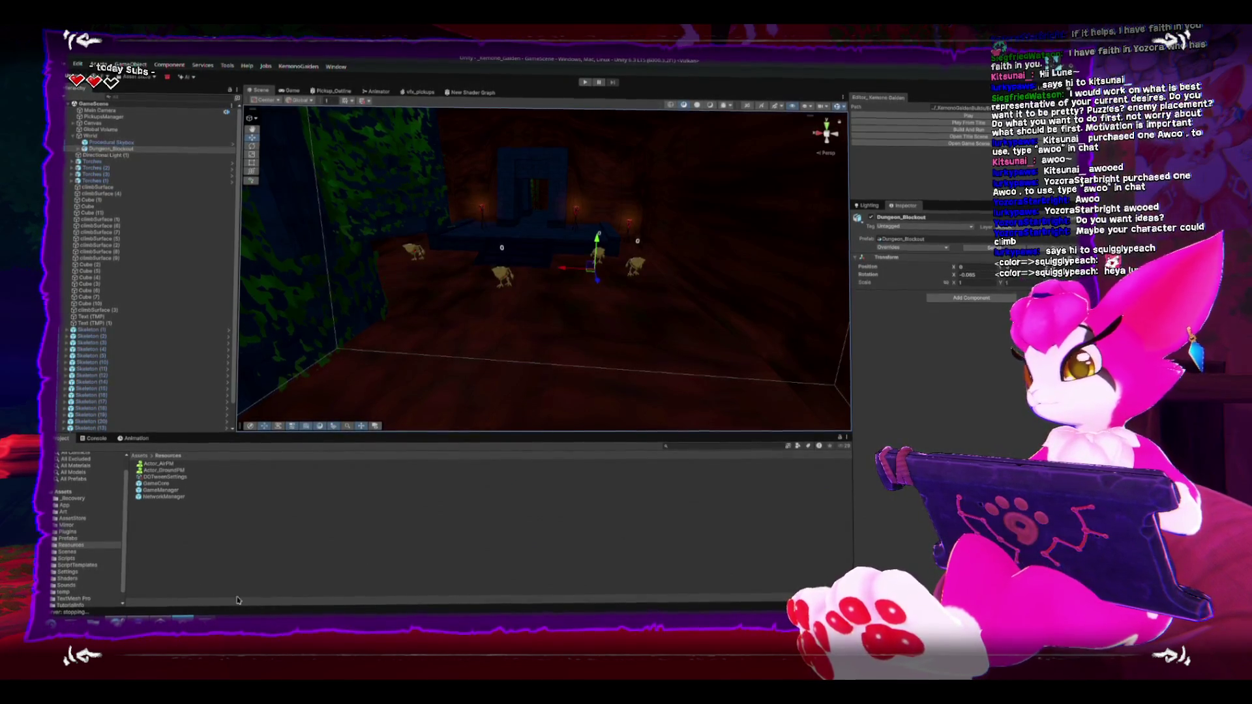
Step: Set the NetworkManager prefab's Online Scene to GameScene, leave the prefab, and start Play mode
mouse_move(404, 306)
mouse_down()
mouse_move(417, 297)
mouse_move(311, 341)
mouse_up()
double_click(177, 499)
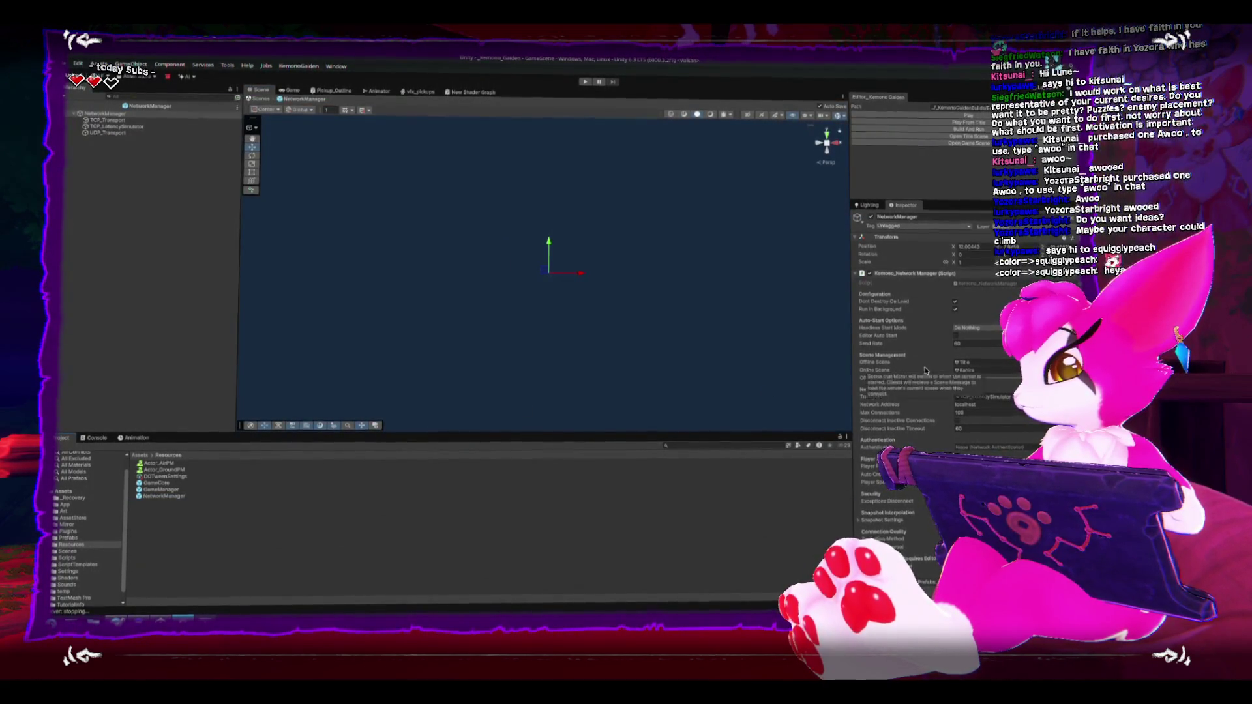
scroll(923, 369, down, 2)
click(965, 326)
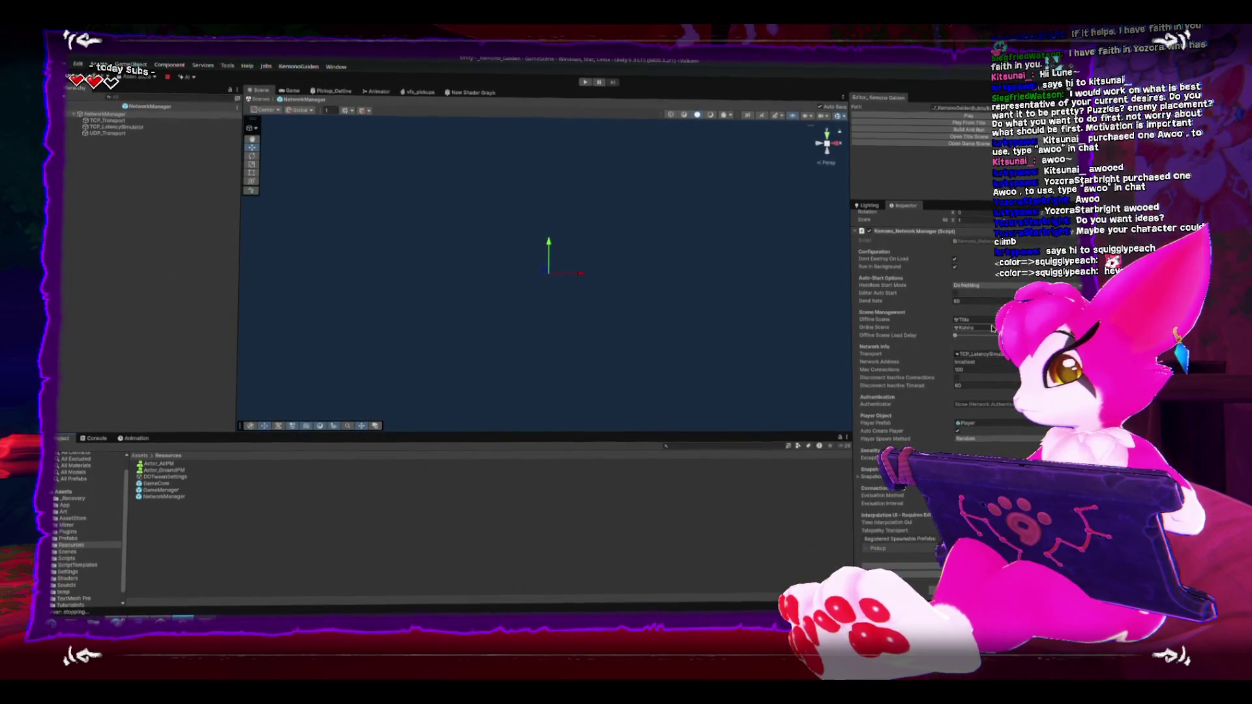
mouse_move(165, 493)
mouse_down()
mouse_move(961, 356)
mouse_move(965, 327)
mouse_up()
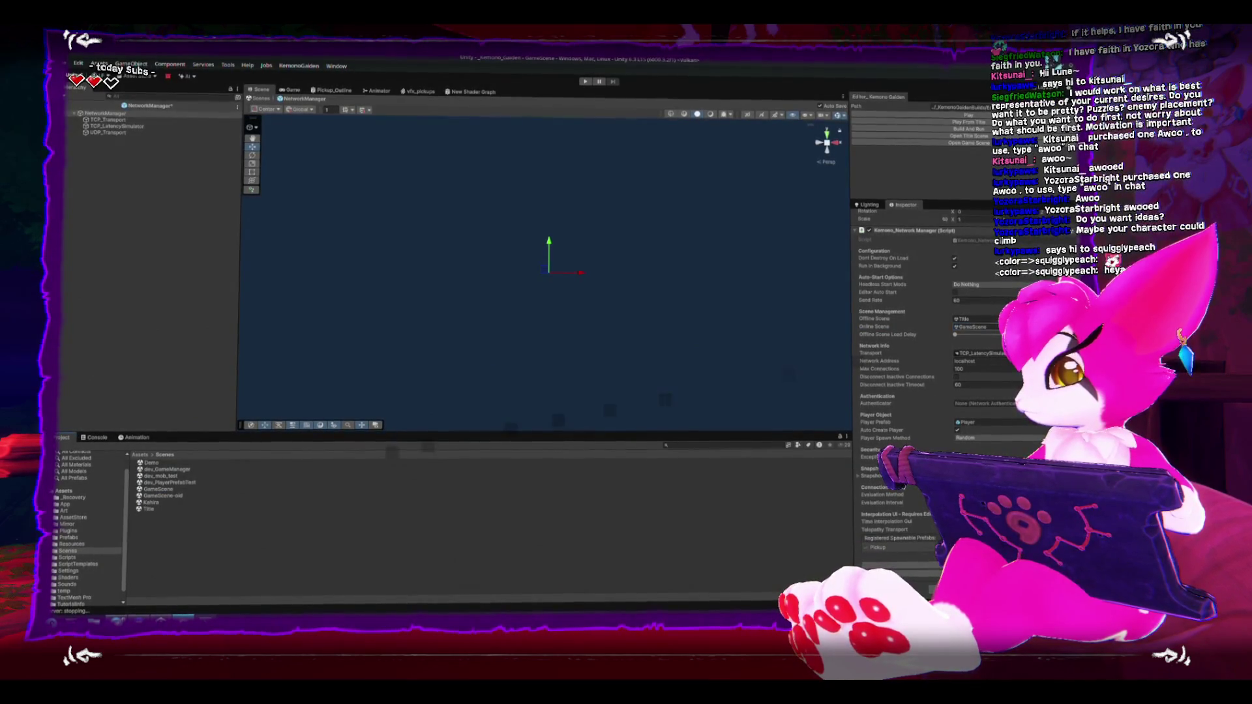
click(73, 112)
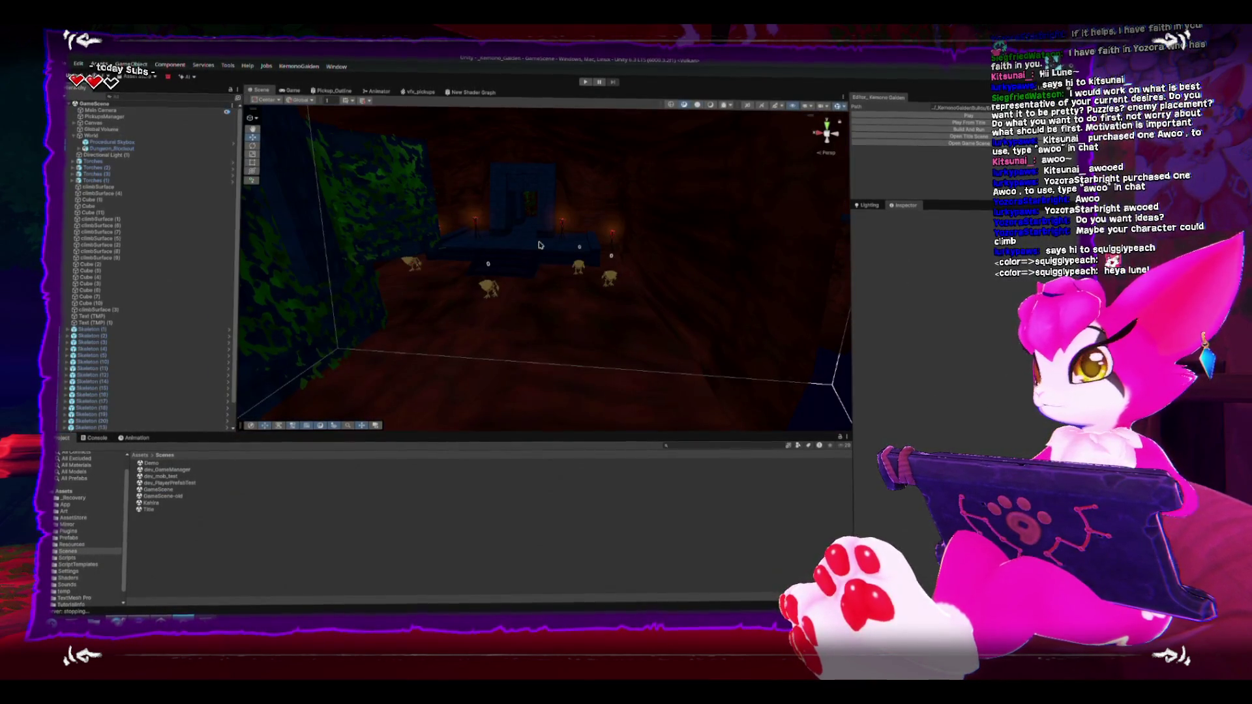
click(876, 118)
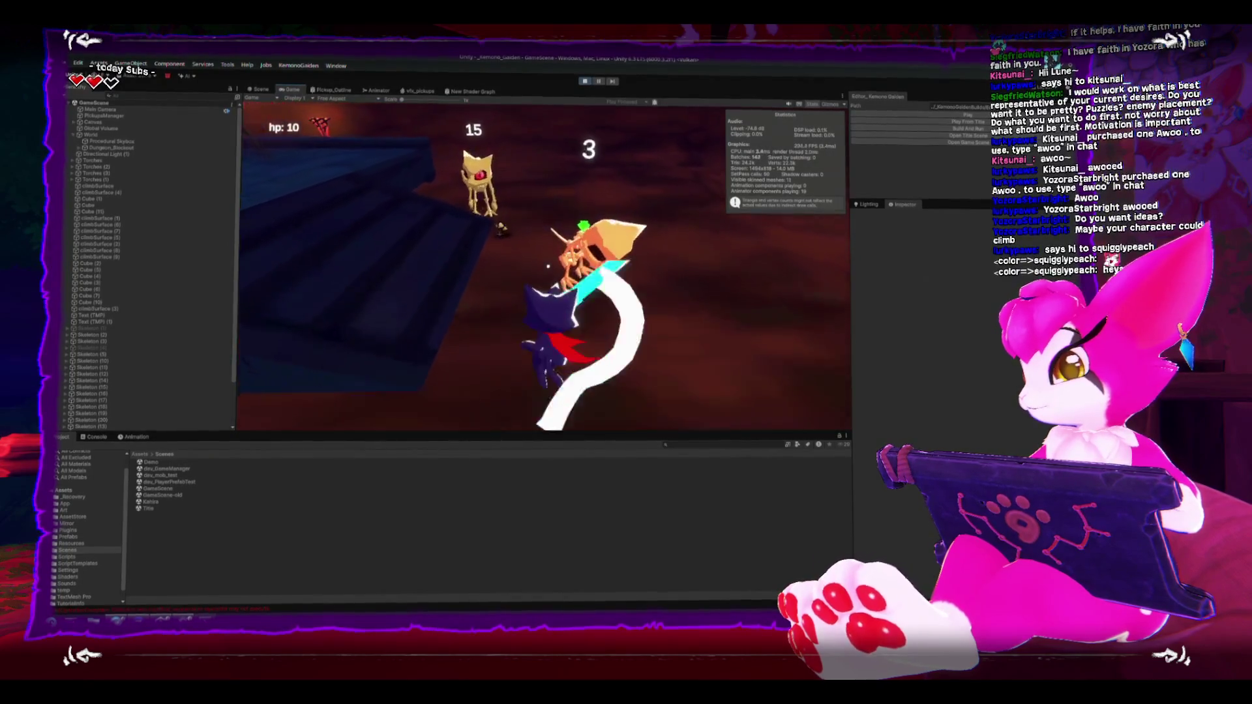
Step: Walk up to the skeleton and slash it twice to defeat it
key(w)
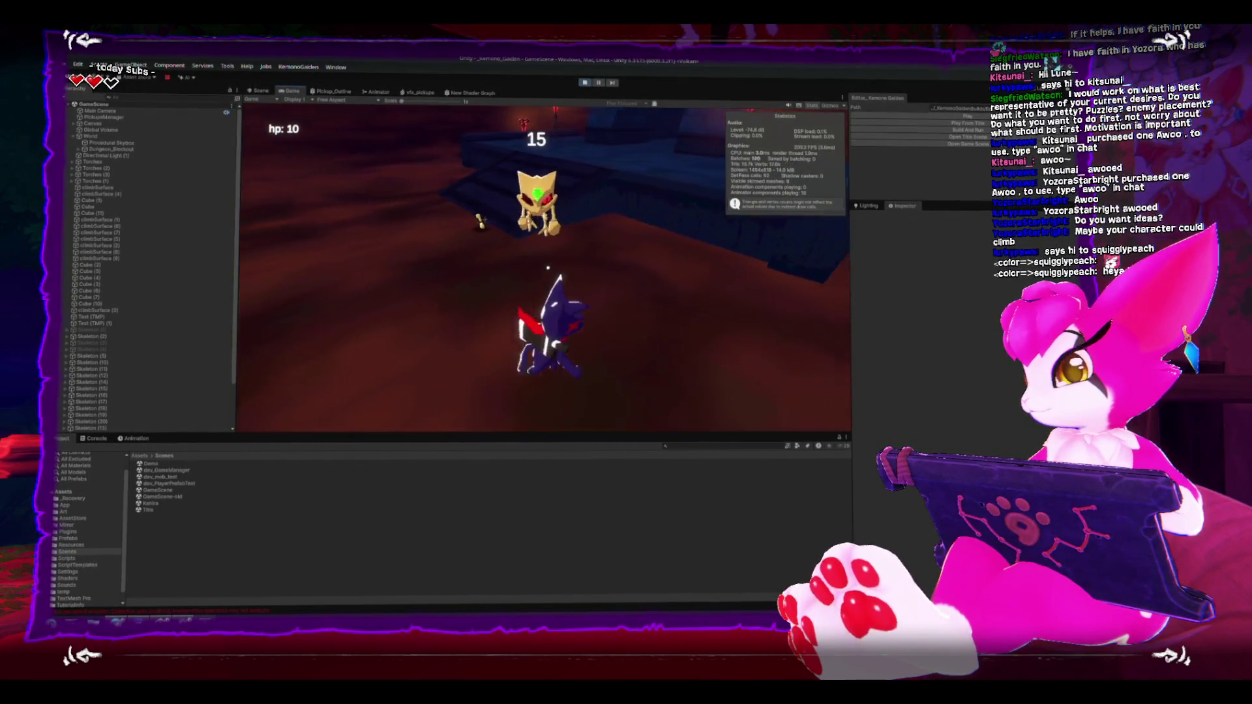
key(j)
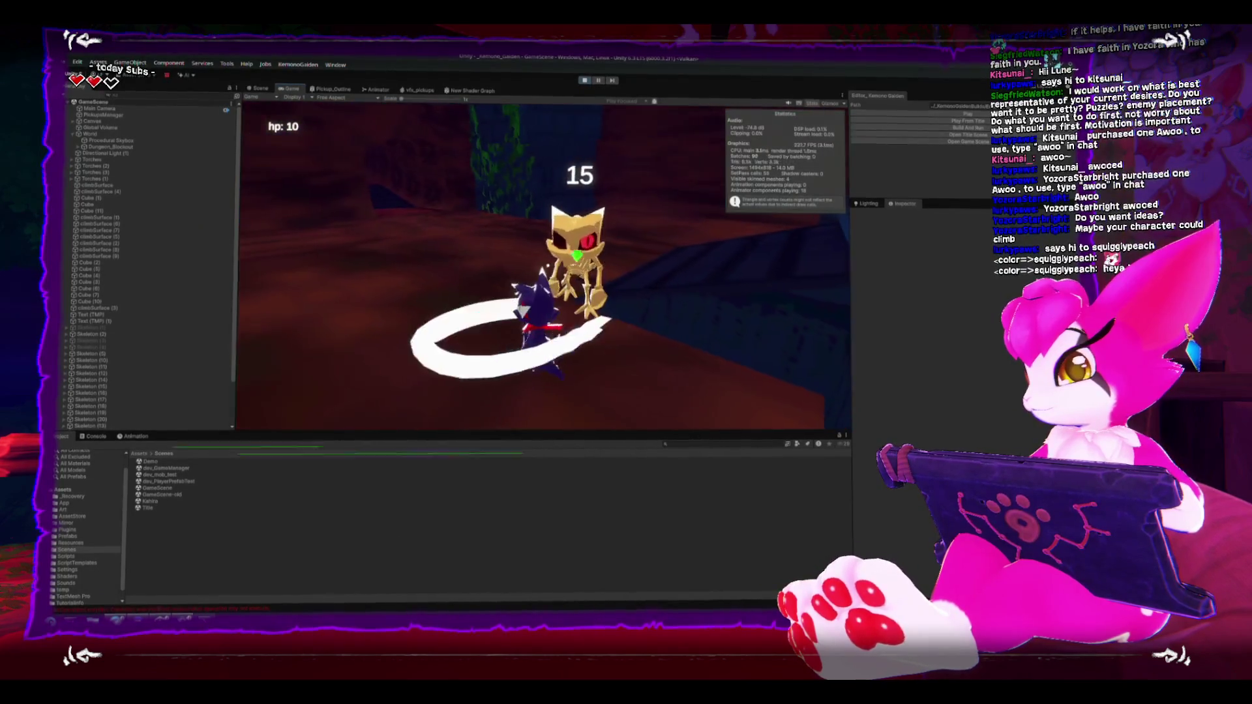
key(j)
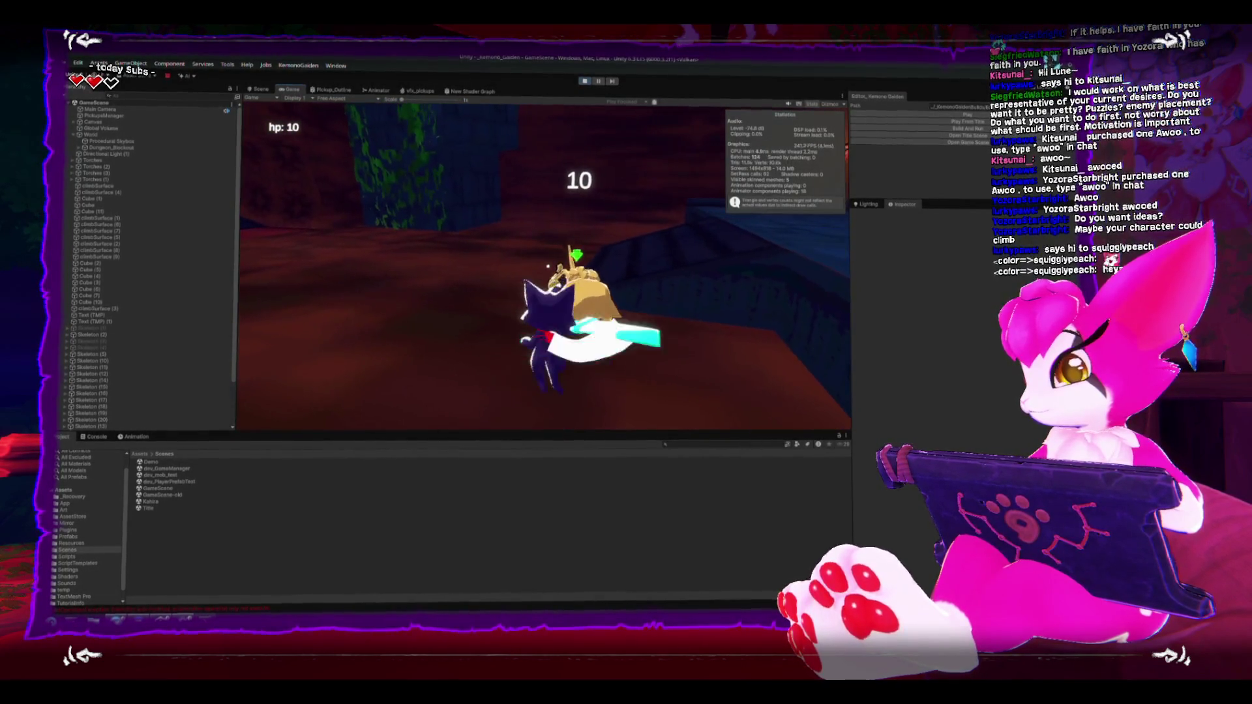
key(w)
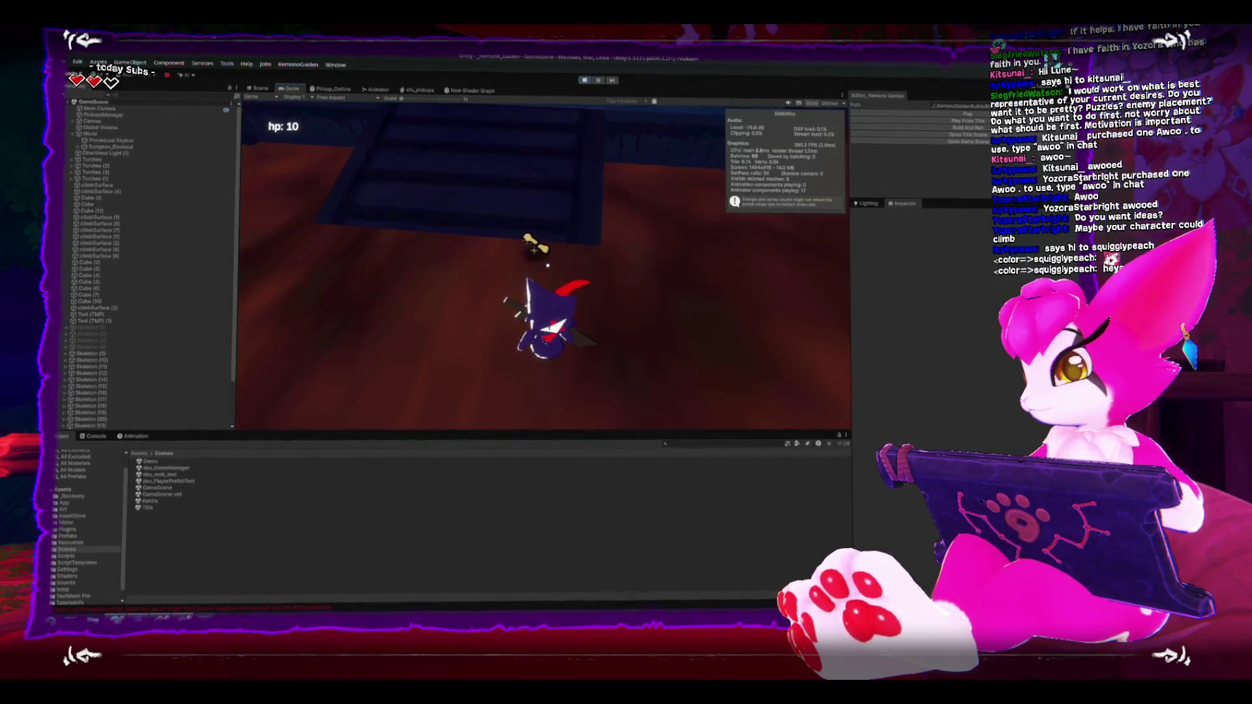
Step: Grab the bone pickup, climb the stairs into the corridor, and pause the game
key(s)
key(w)
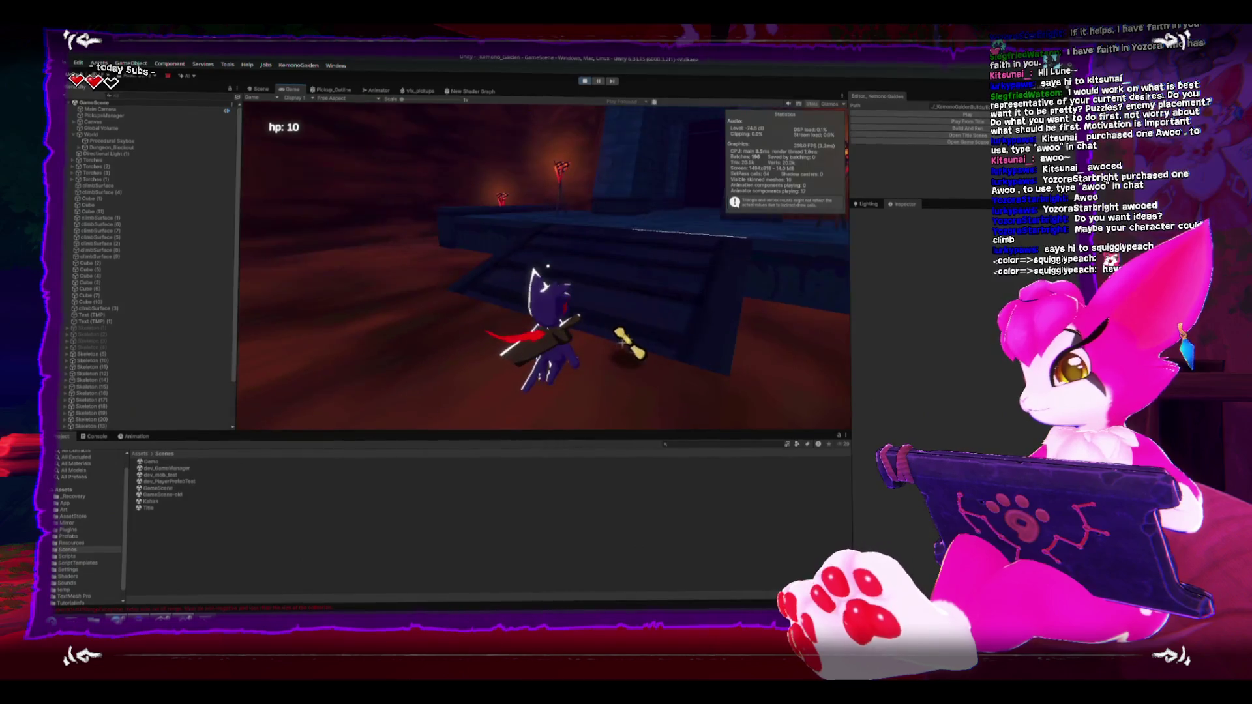
key(w)
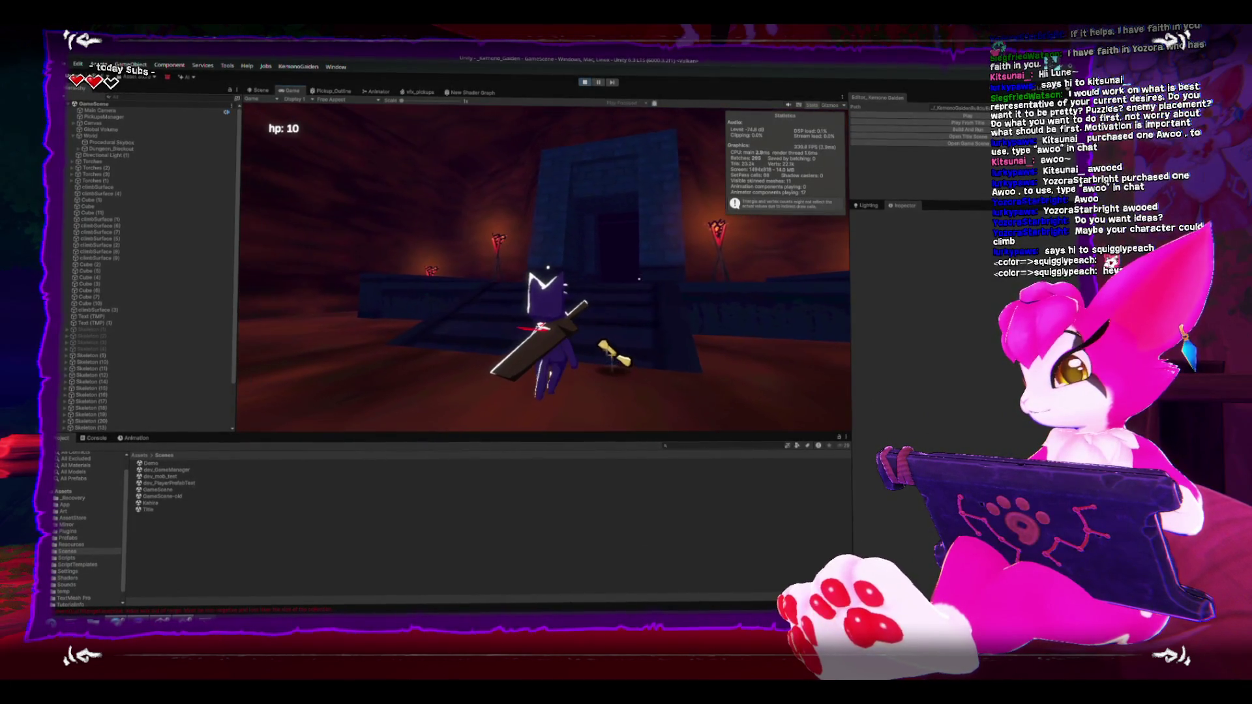
key(w)
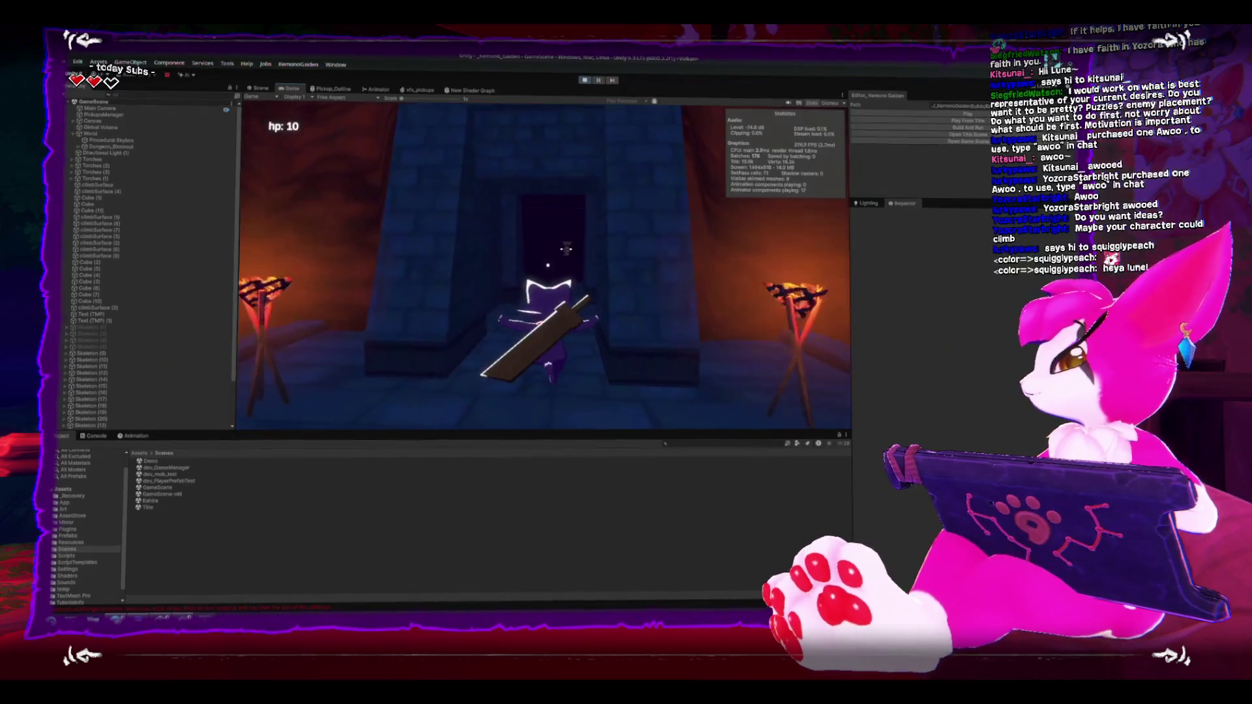
key(w)
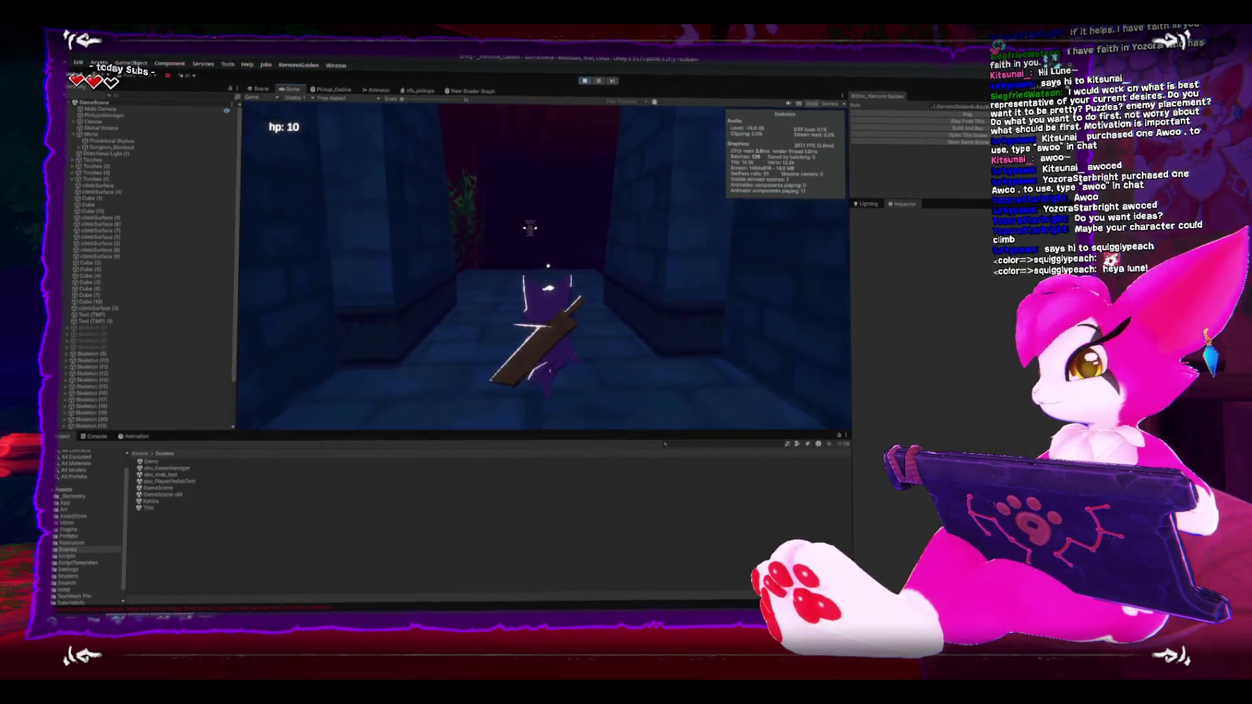
key(s)
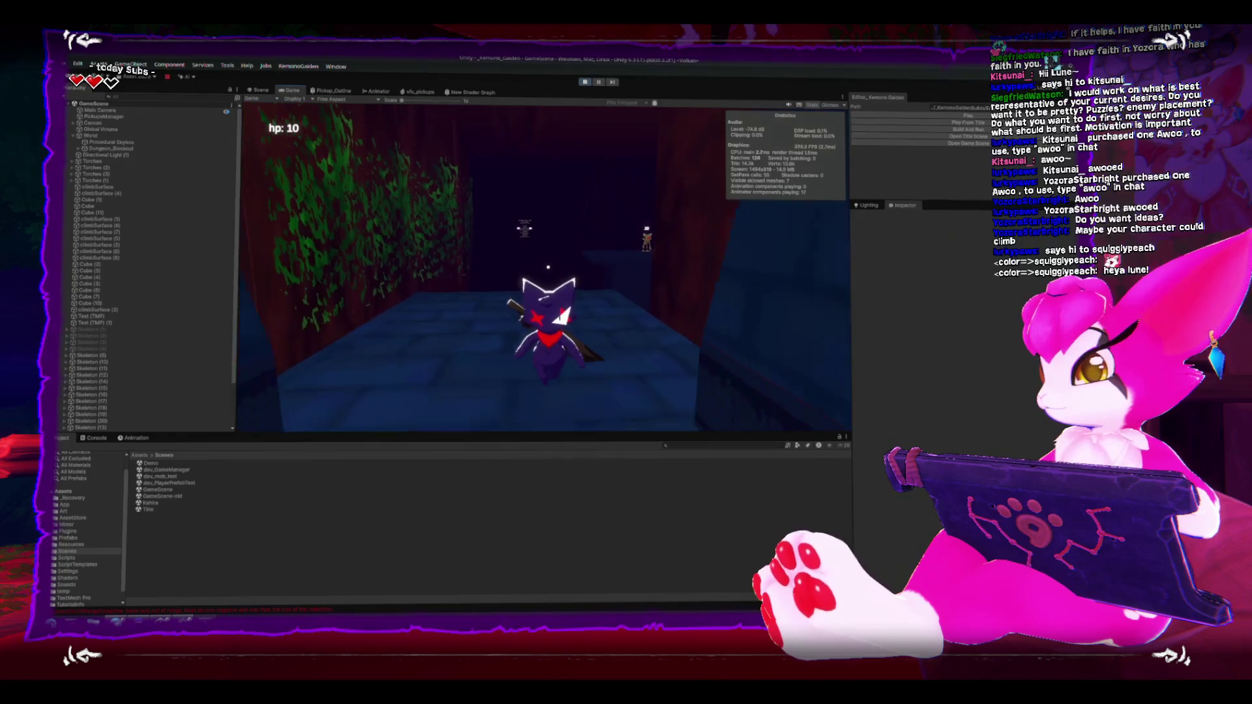
key(w)
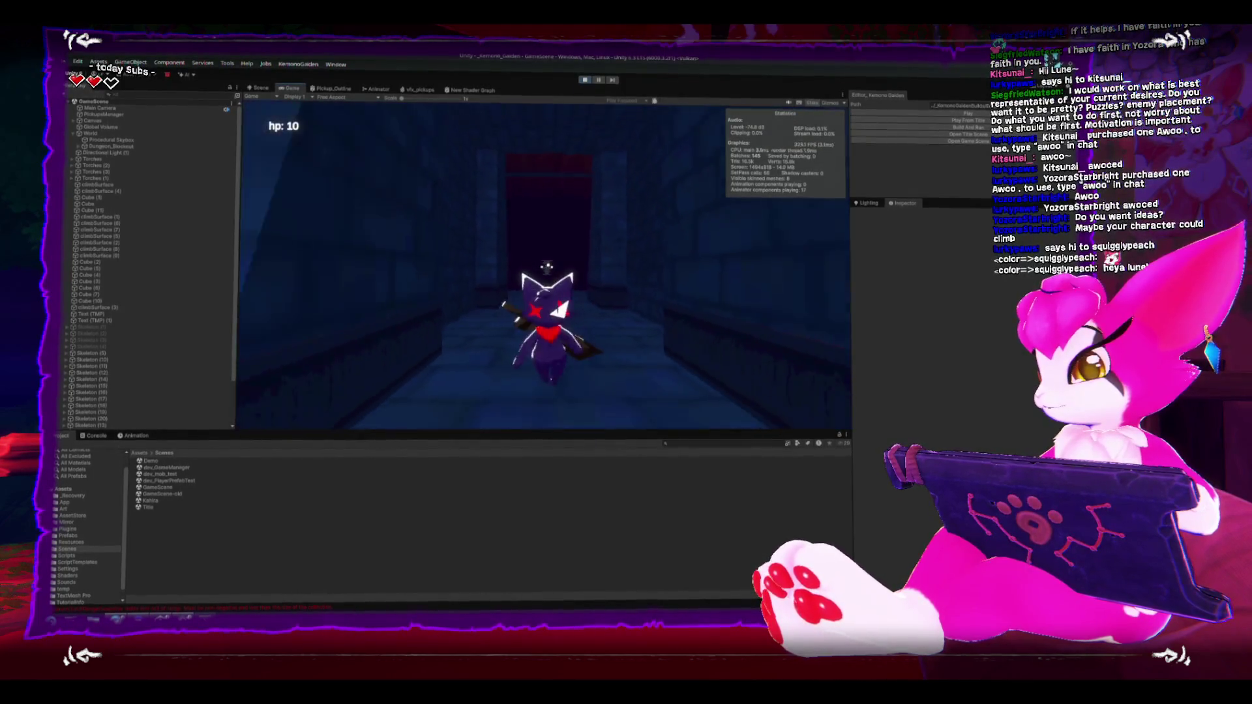
key(w)
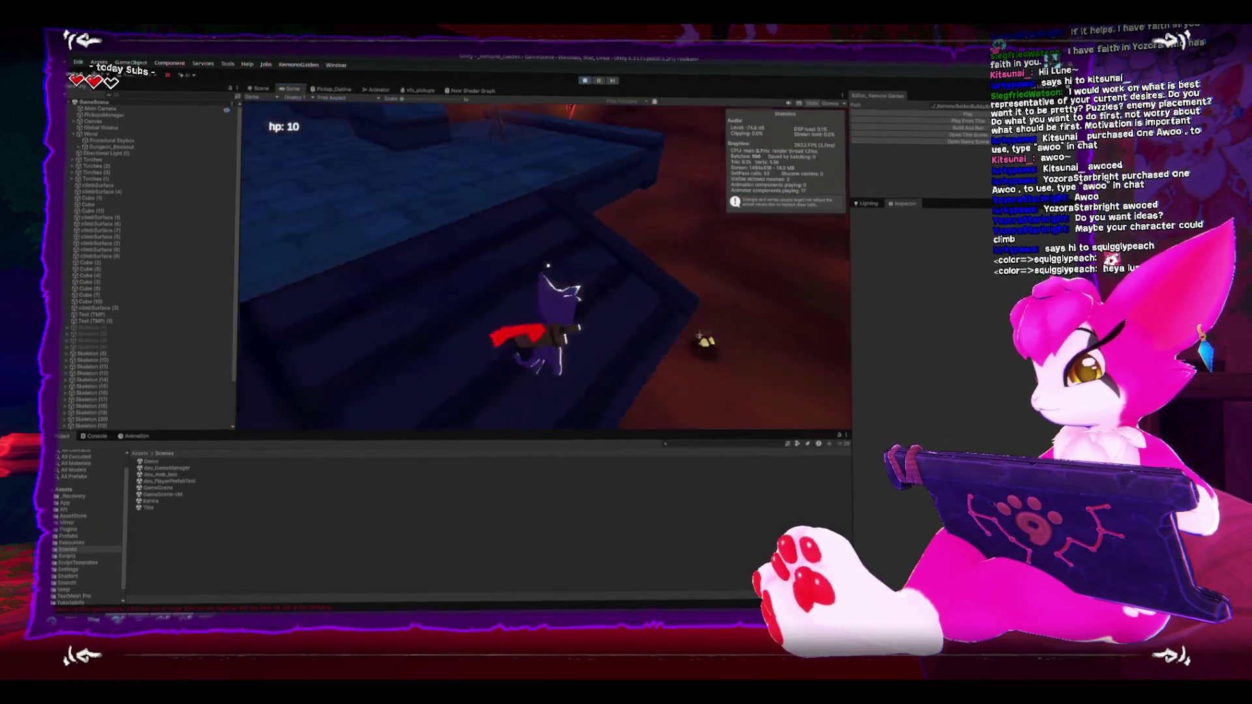
key(Escape)
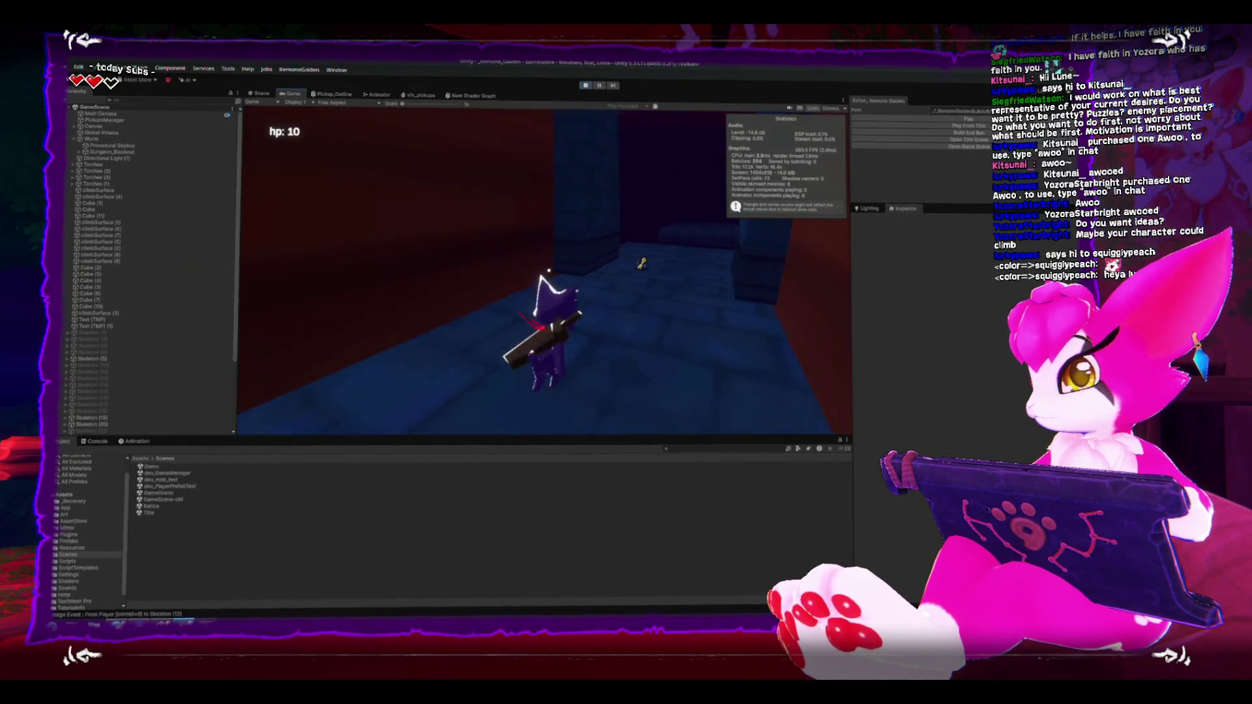
Step: Pause the running game to show the Resume/Exit menu
key(Escape)
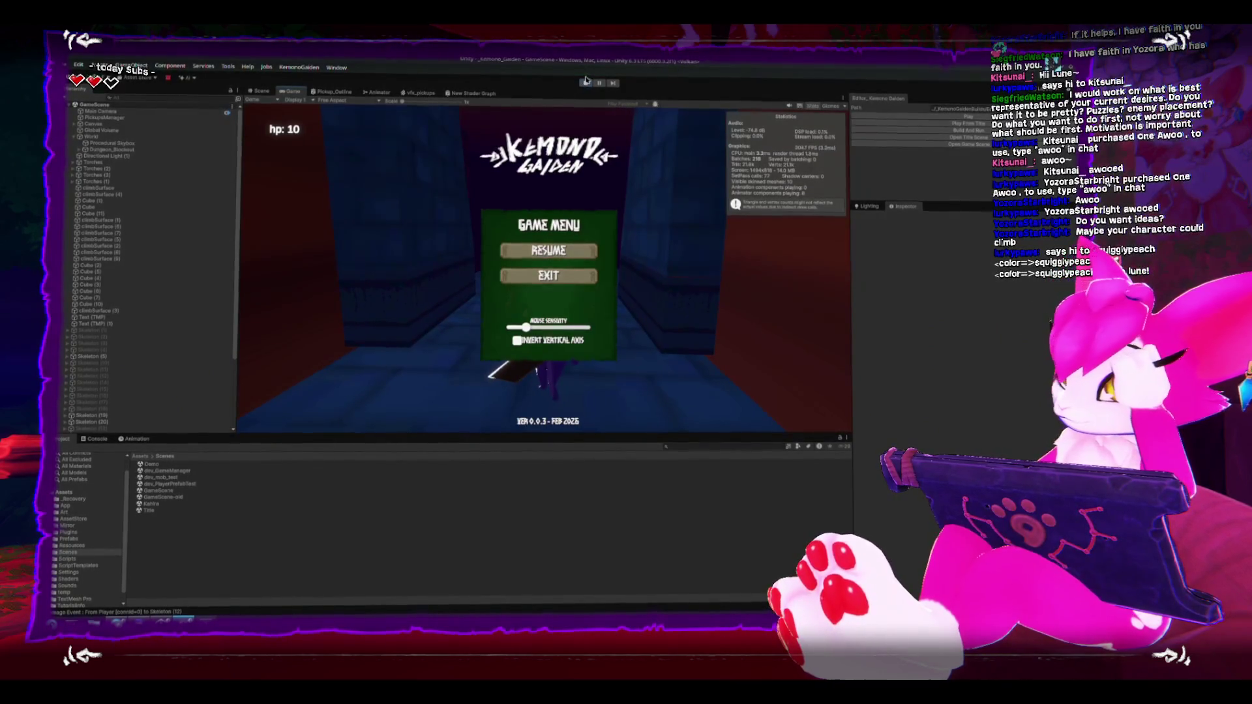
Step: Stop play mode and pan the Scene view around the dungeon room
click(586, 83)
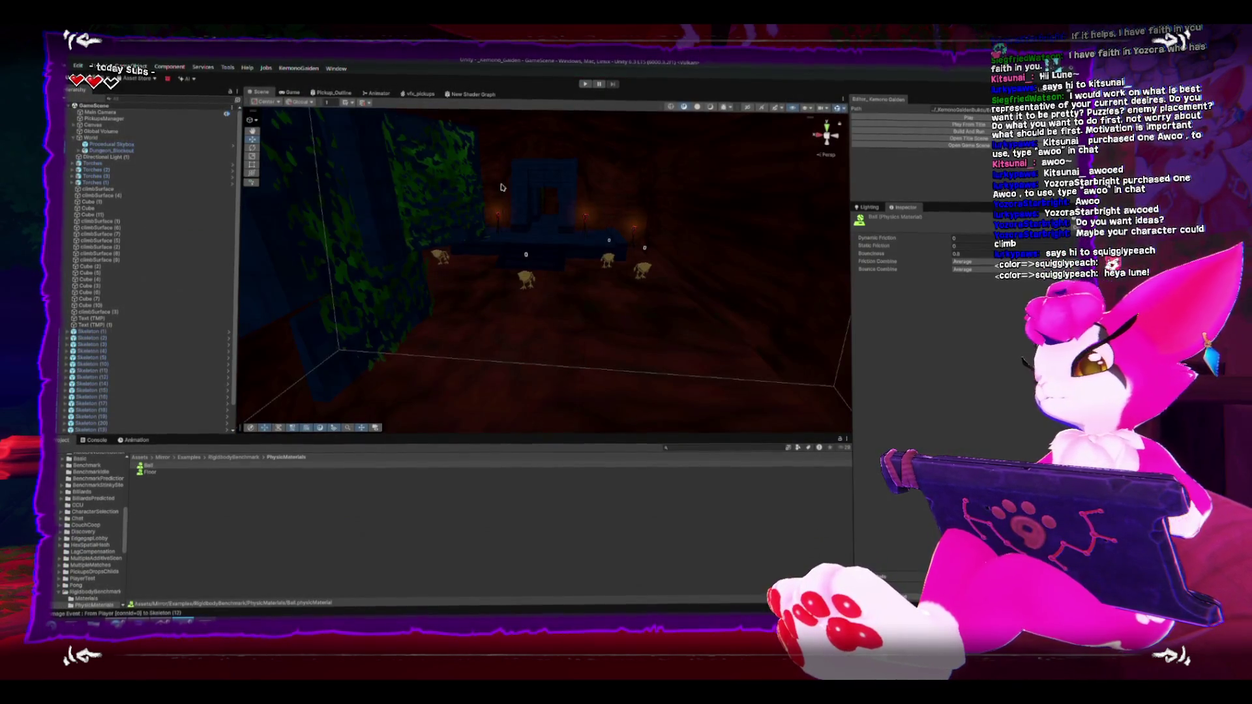
drag(496, 182, 498, 205)
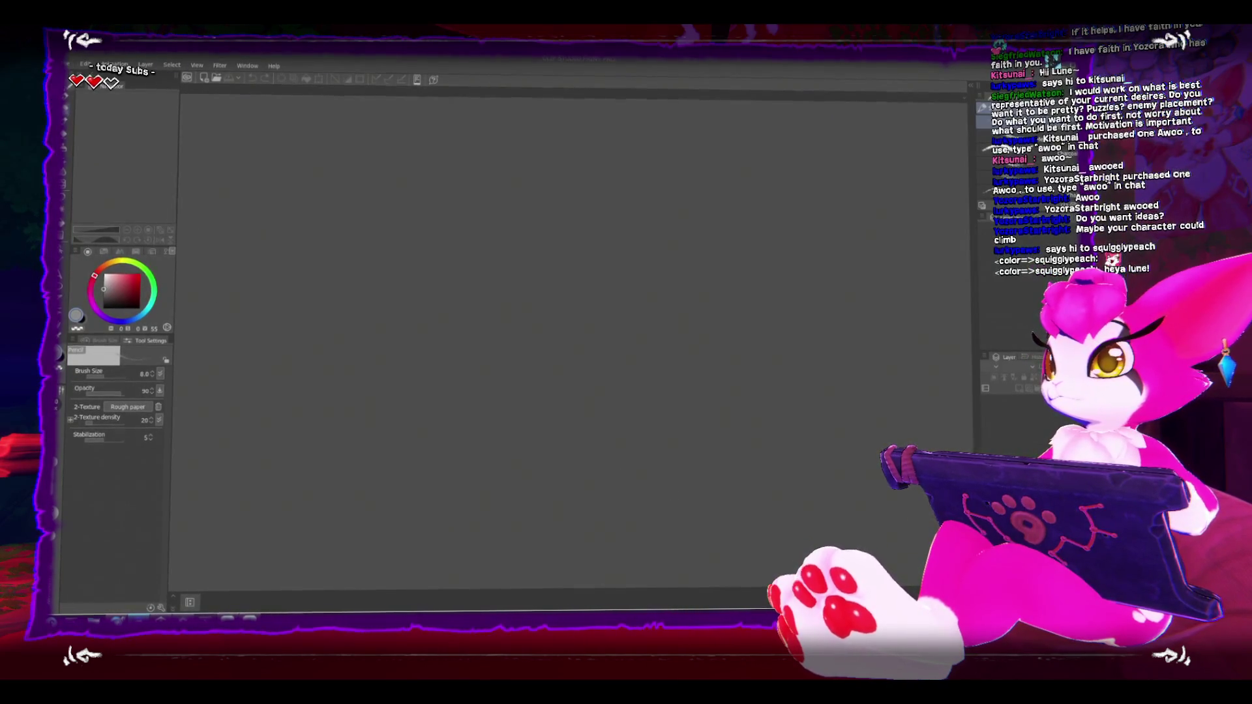
Step: Create a new 256 × 256 px canvas in Clip Studio Paint, then return to Unity
click(71, 66)
click(97, 76)
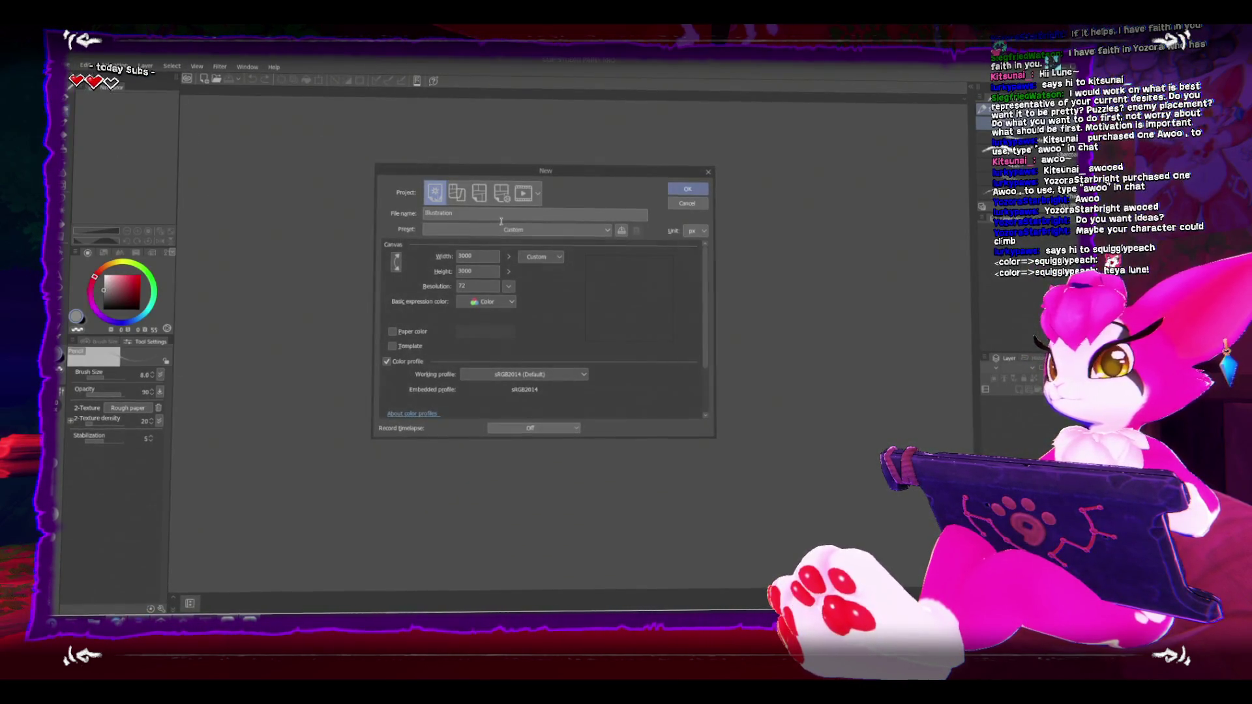
double_click(485, 255)
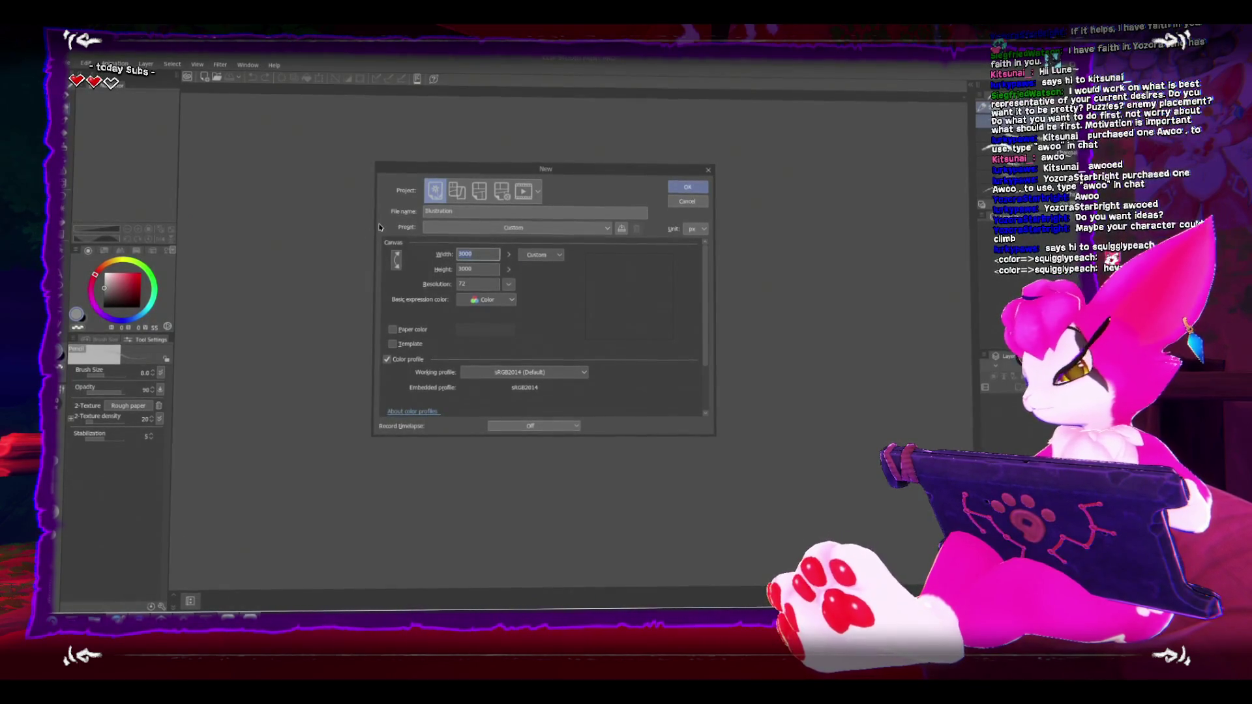
key(Tab)
text(256)
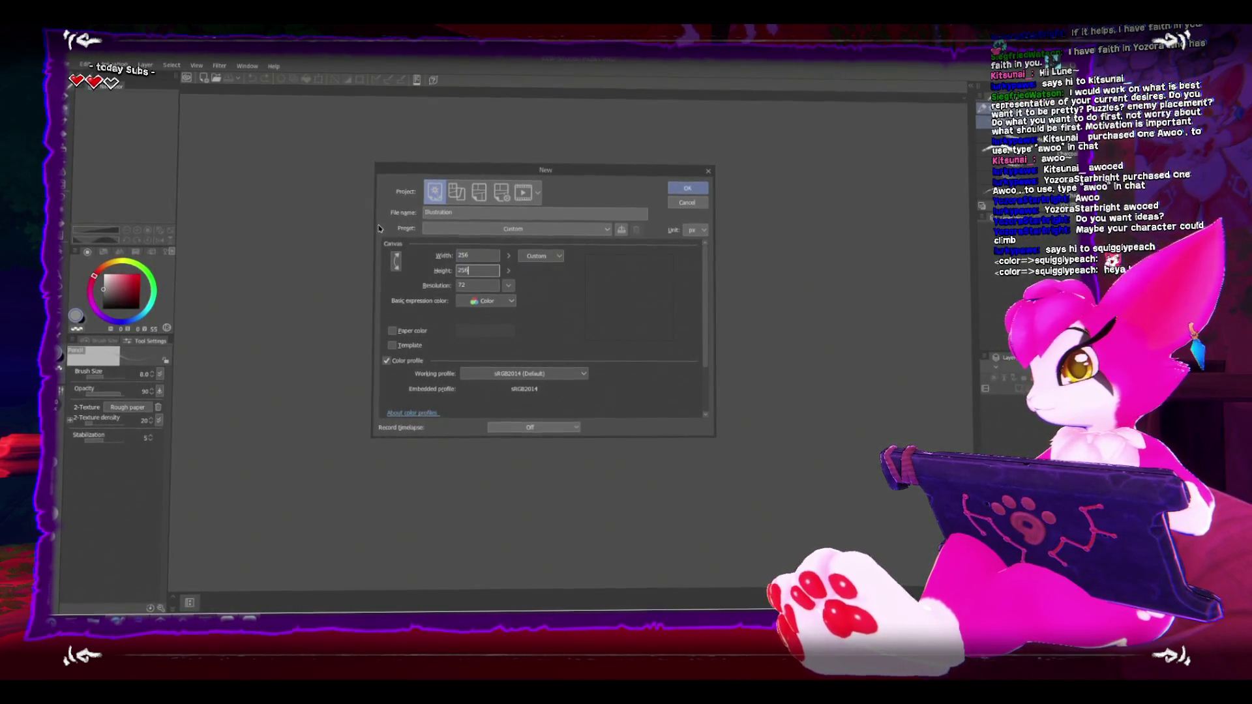
click(694, 188)
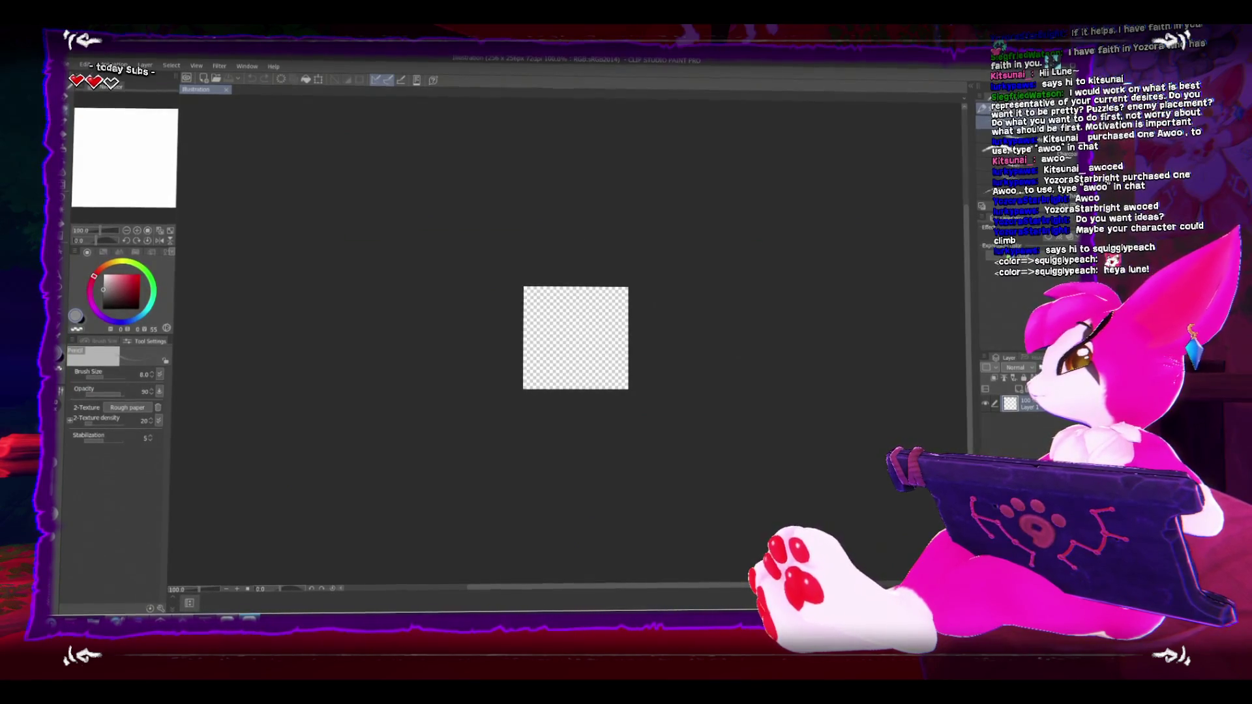
key(alt+Tab)
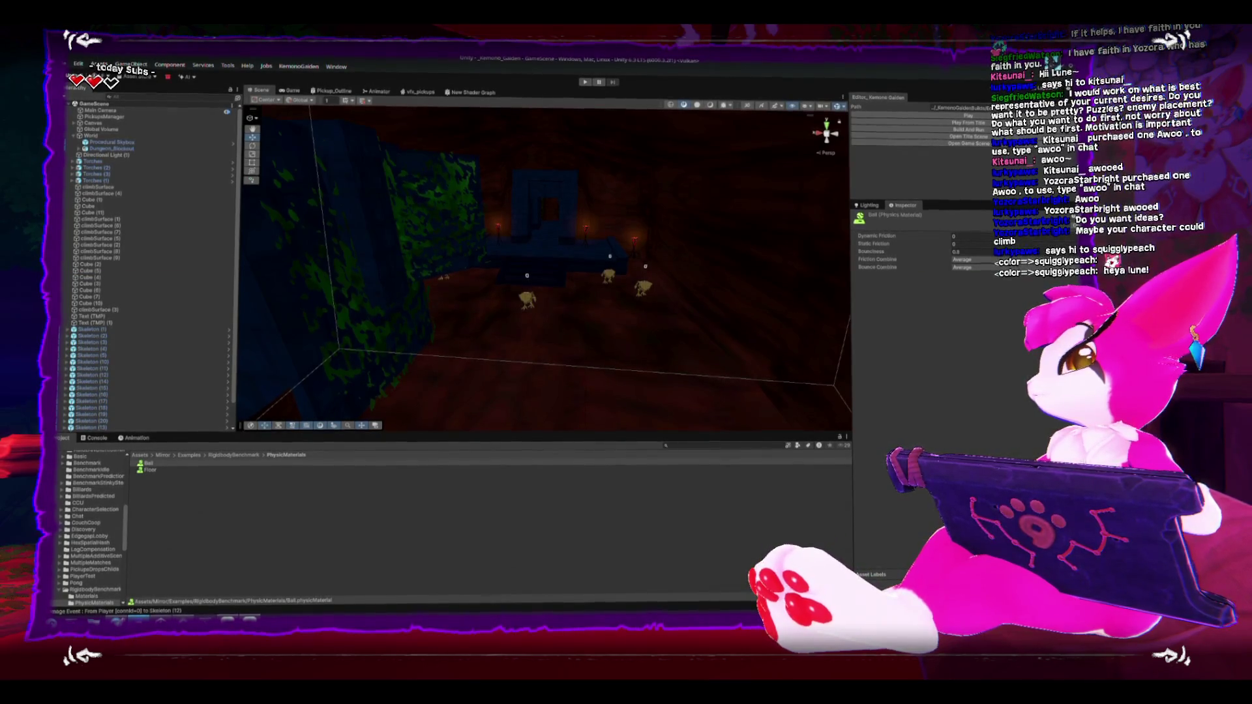
Step: Maximize Unity's Game view, copy a region screenshot of it, and return to Clip Studio Paint
mouse_move(575, 257)
mouse_down()
mouse_move(528, 299)
mouse_move(517, 281)
mouse_up()
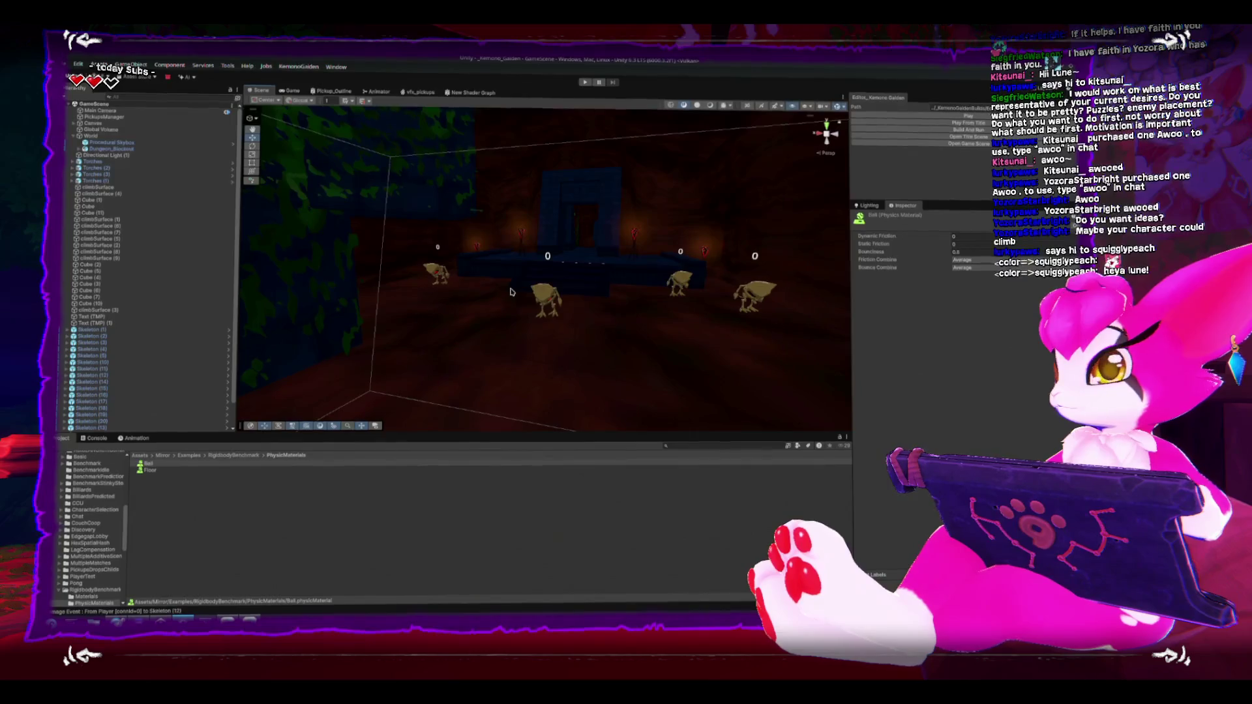
click(291, 94)
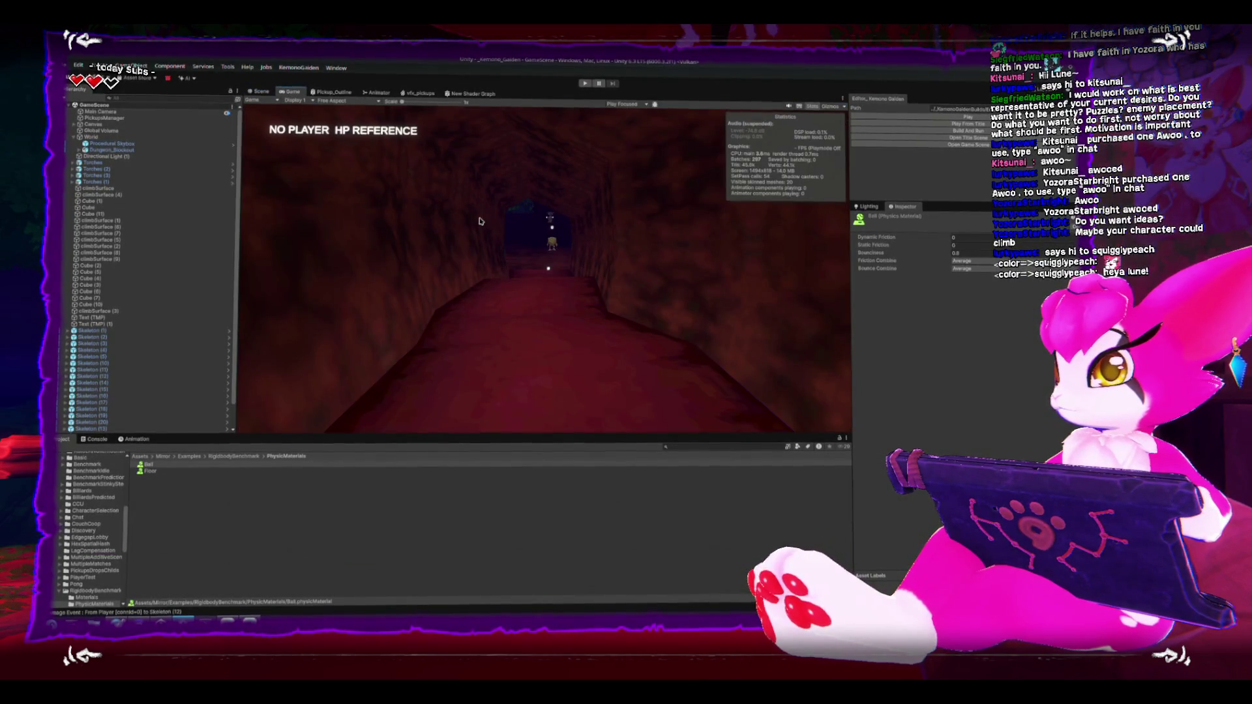
key(shift+space)
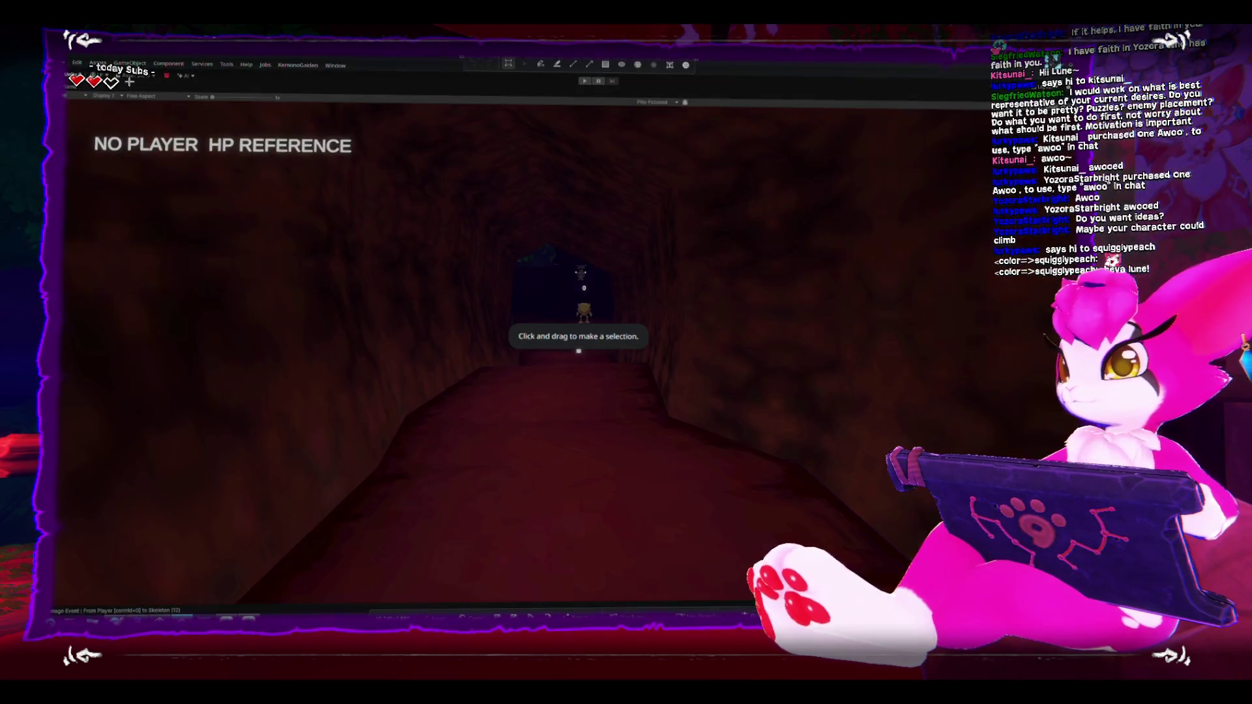
key(Return)
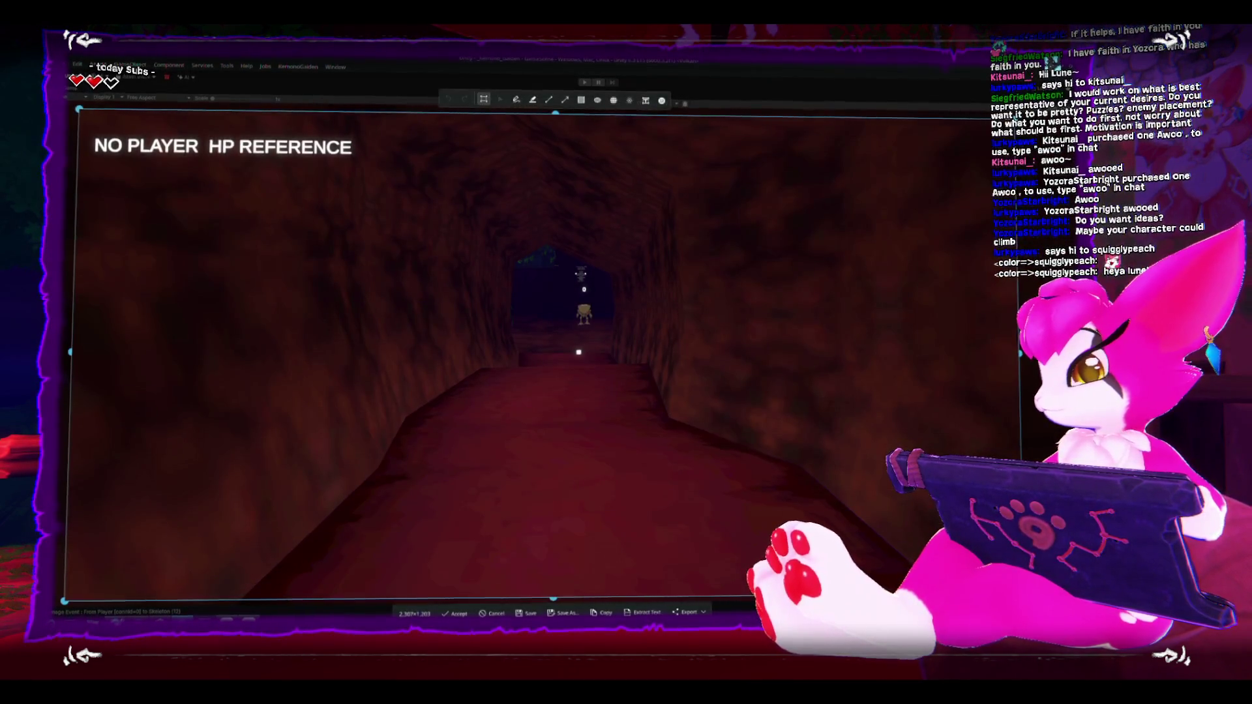
click(392, 166)
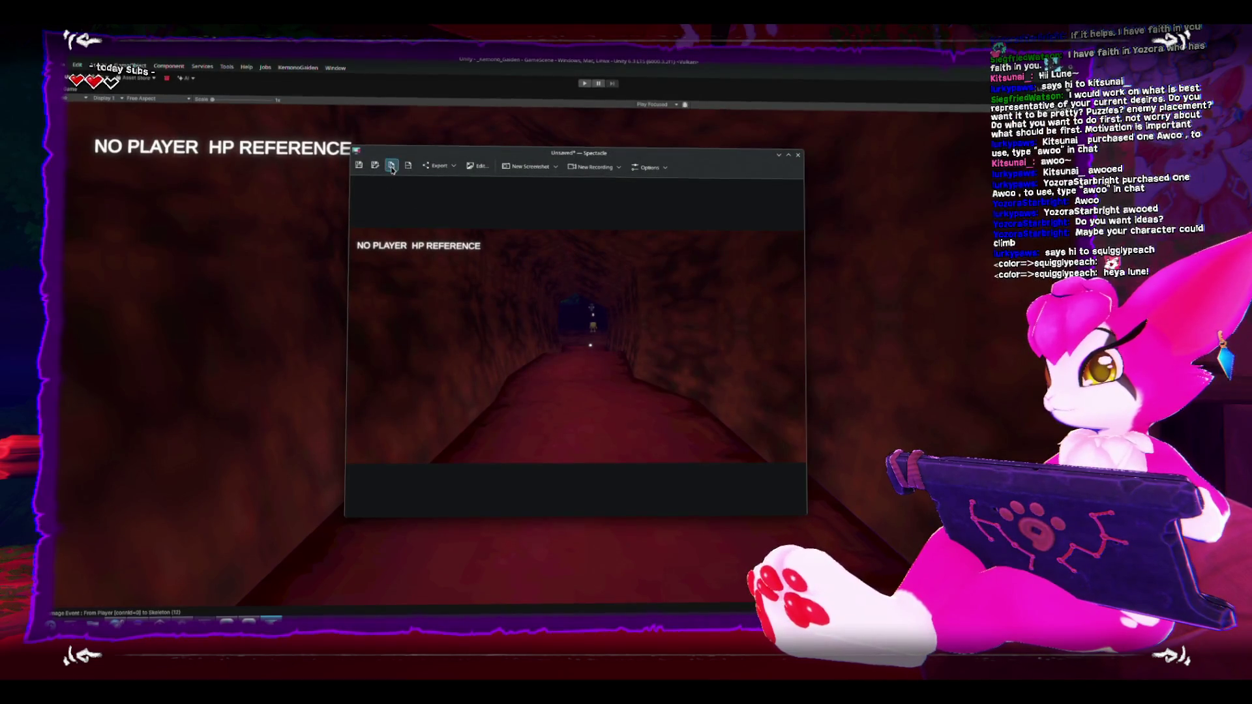
click(798, 155)
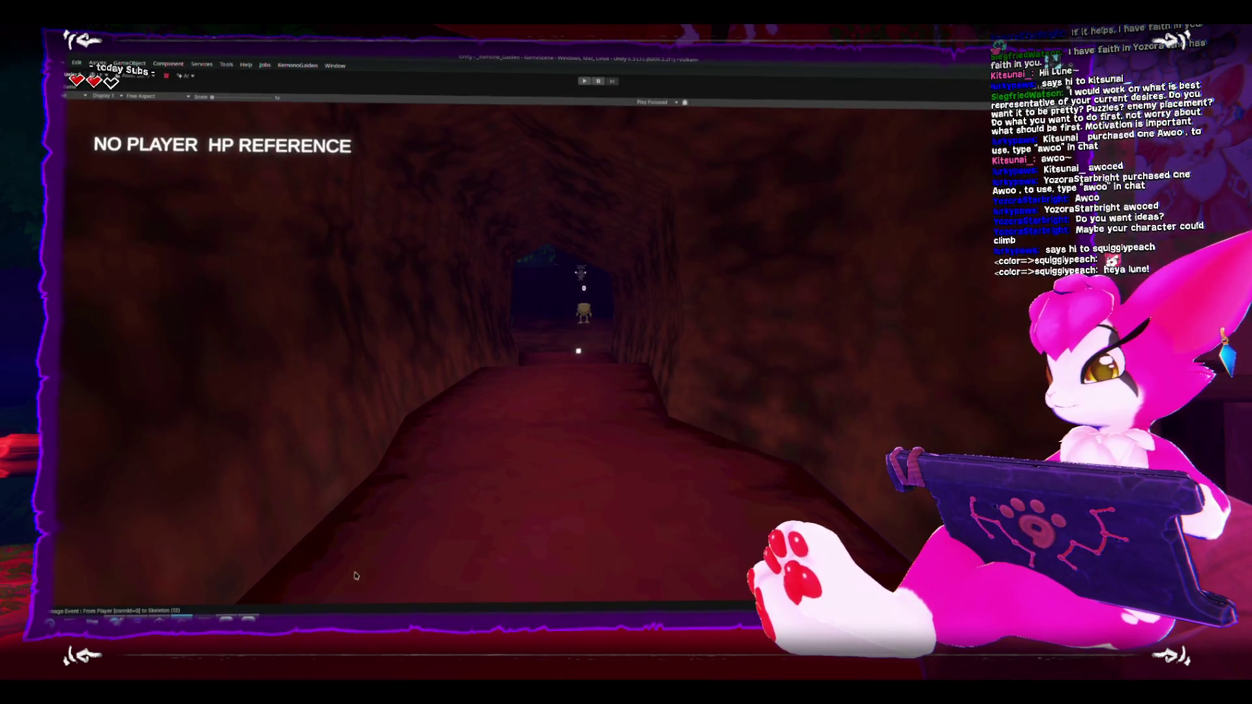
key(alt+Tab)
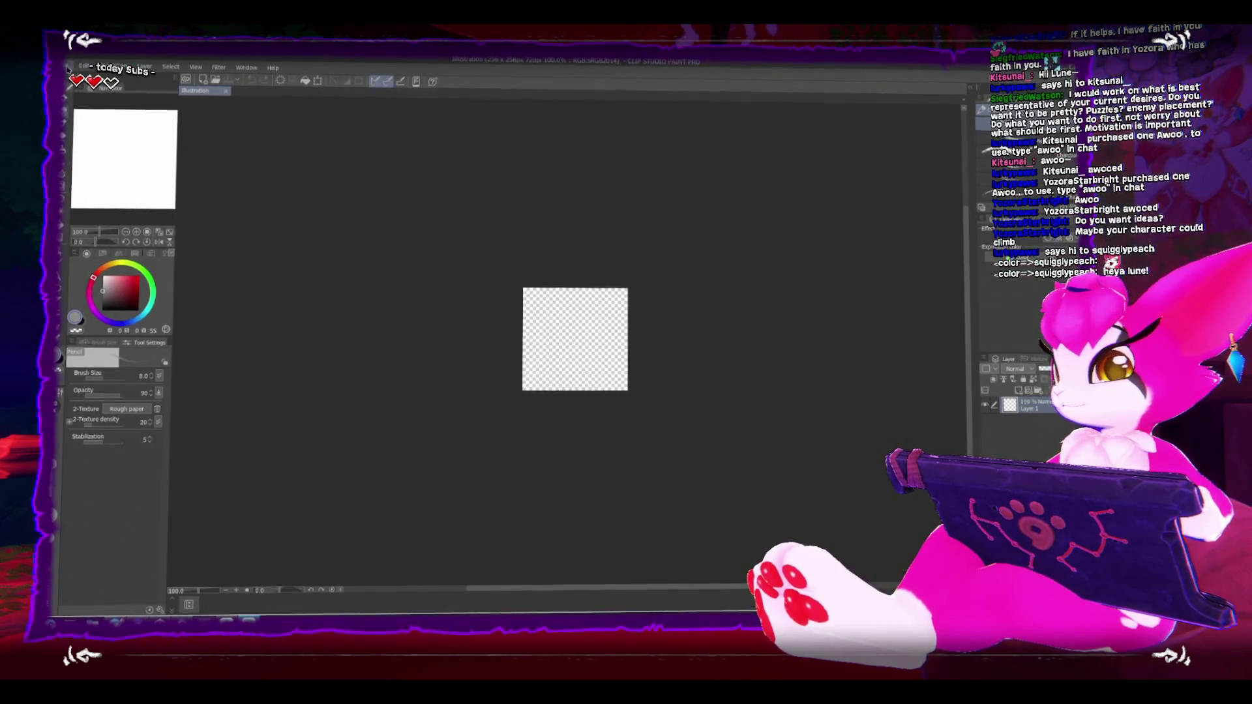
Step: Create a new 1500 × 1500 px canvas in Clip Studio Paint
click(82, 66)
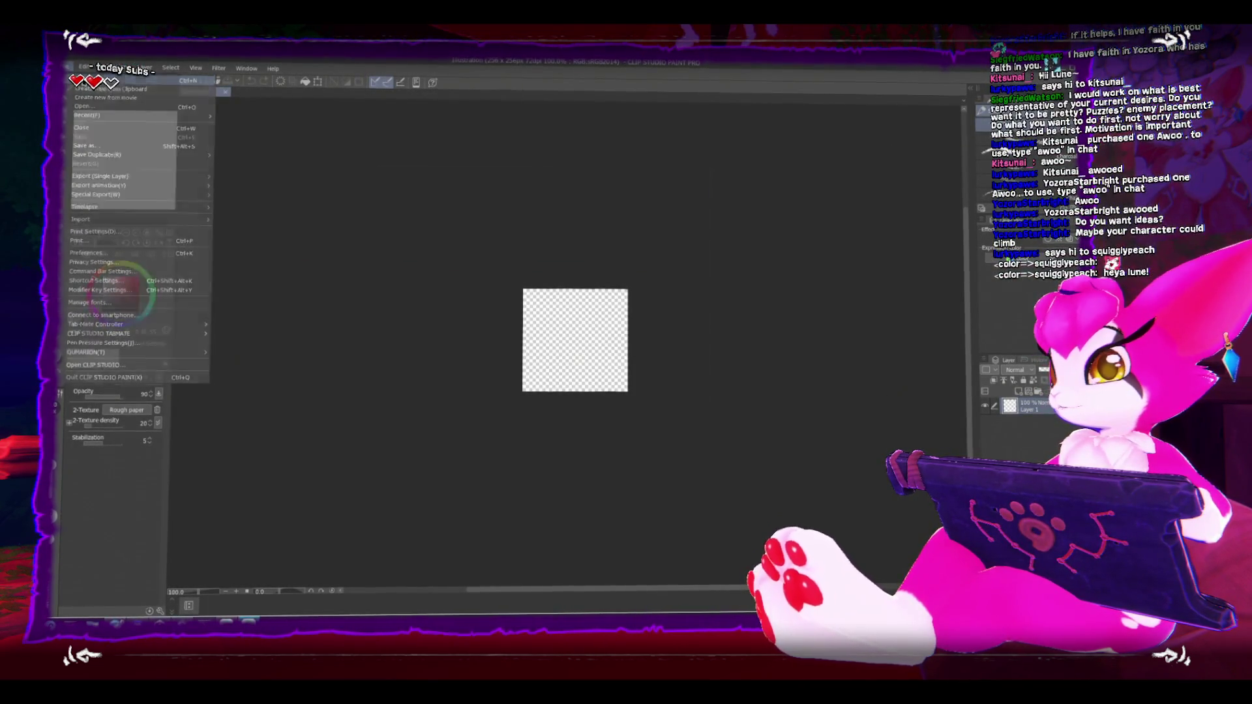
click(131, 78)
text(1500)
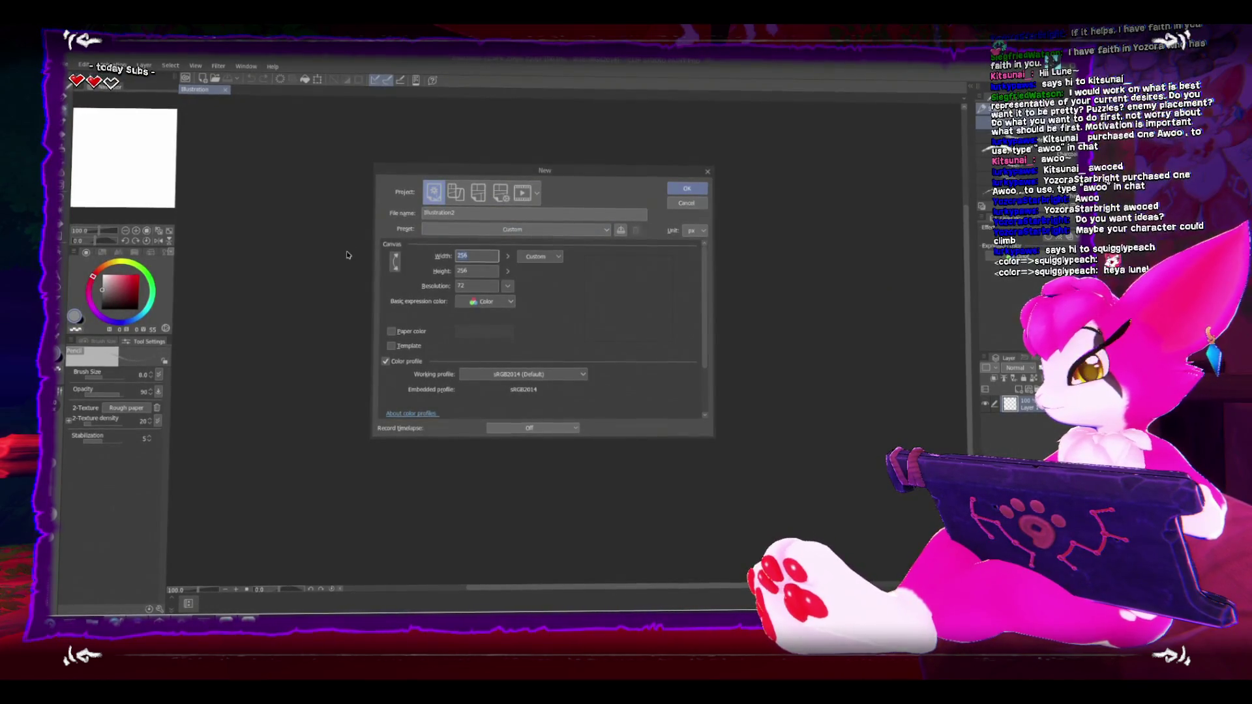
key(Tab)
text(1500)
key(Return)
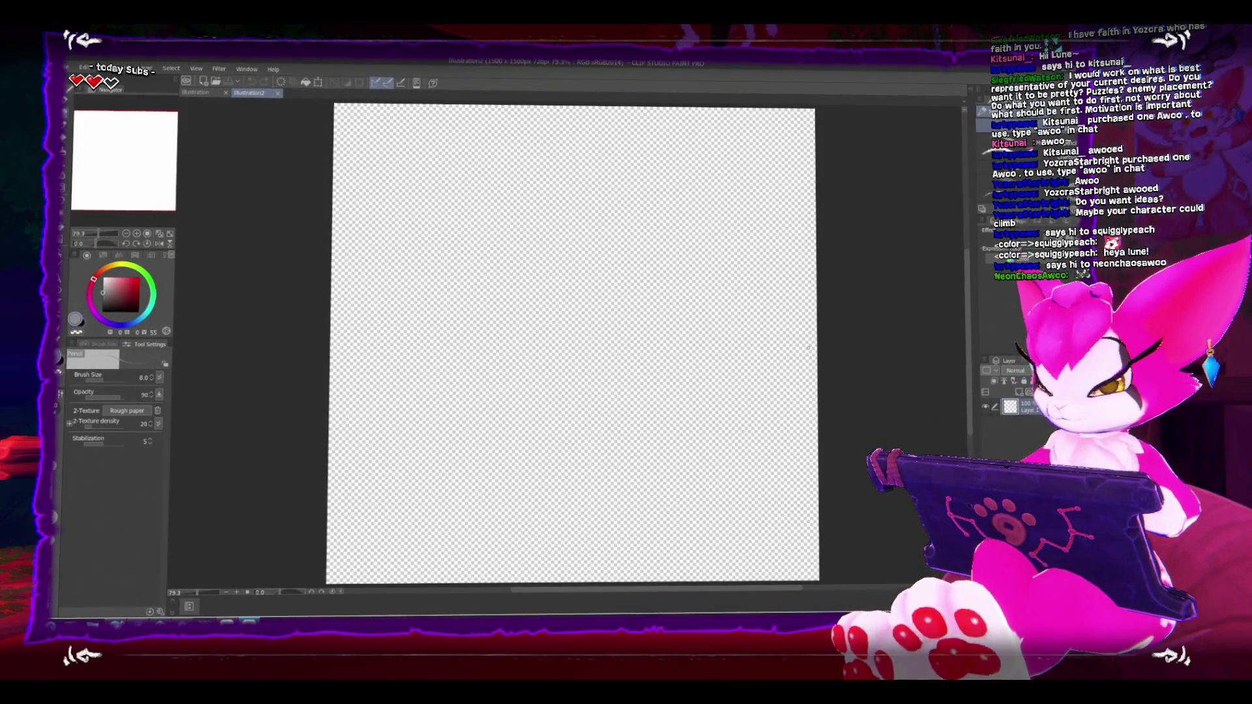
Step: Draw a test zigzag pencil stroke in the canvas's lower right
key(alt+Tab)
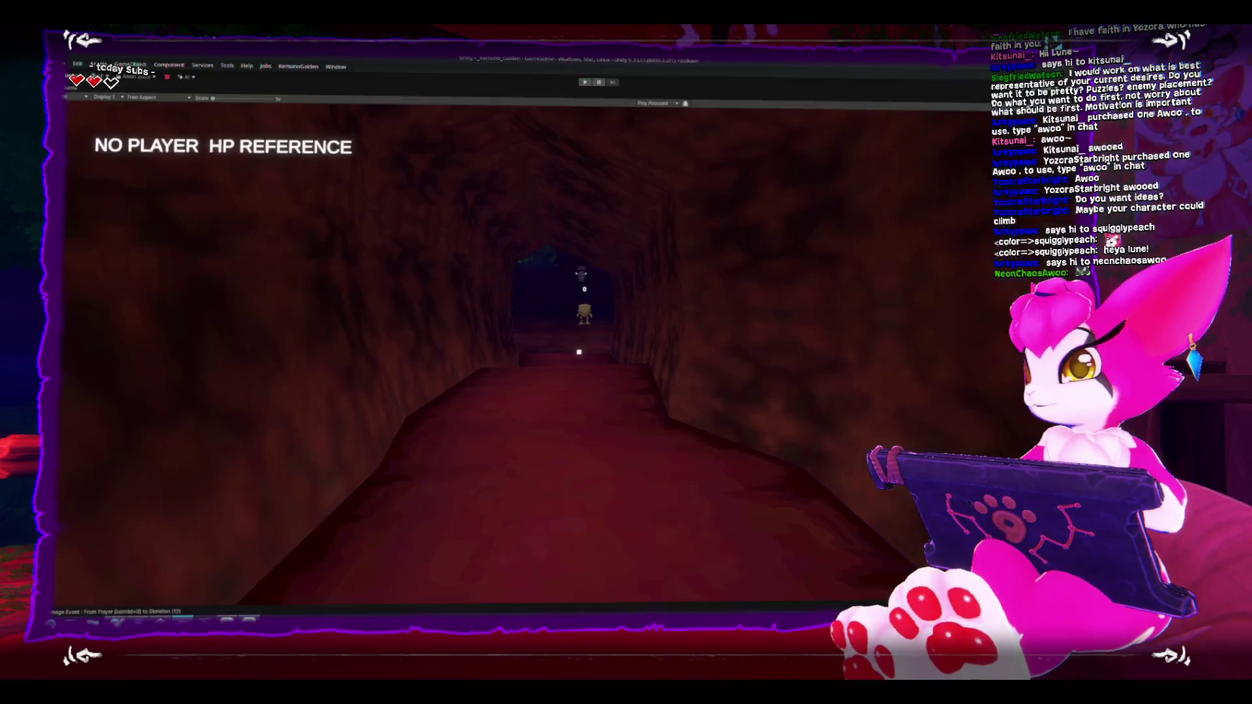
key(alt+Tab)
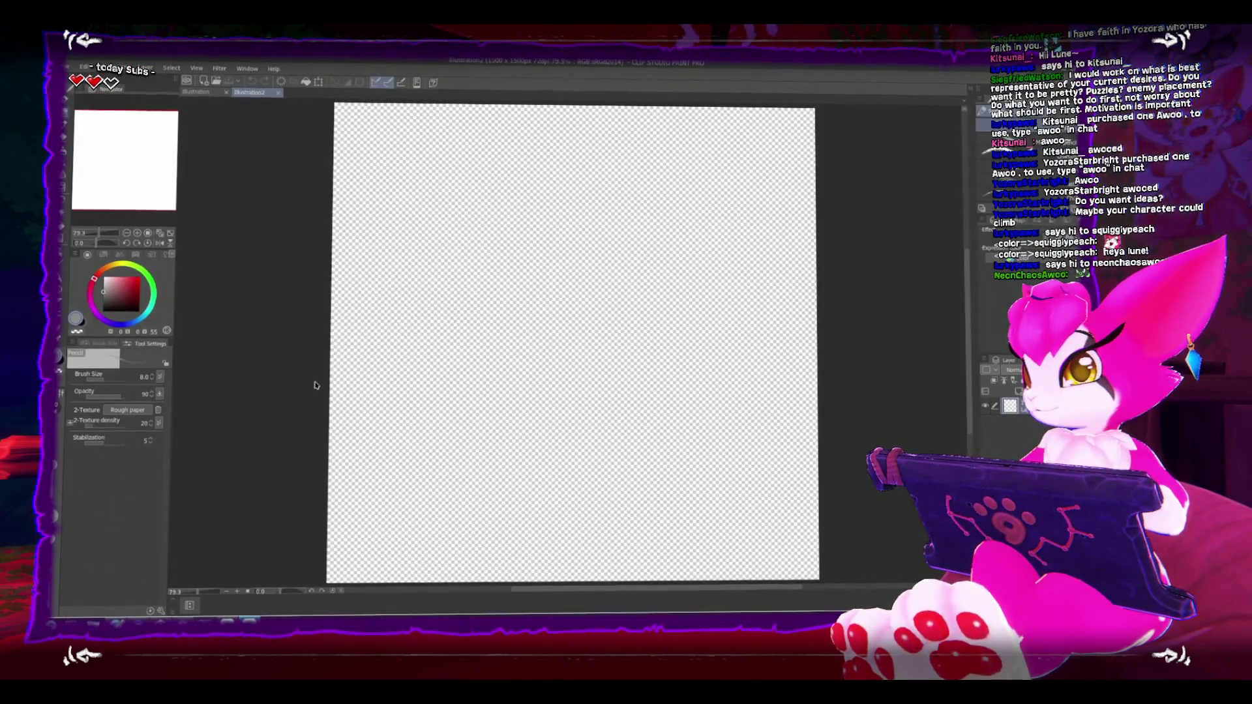
click(539, 356)
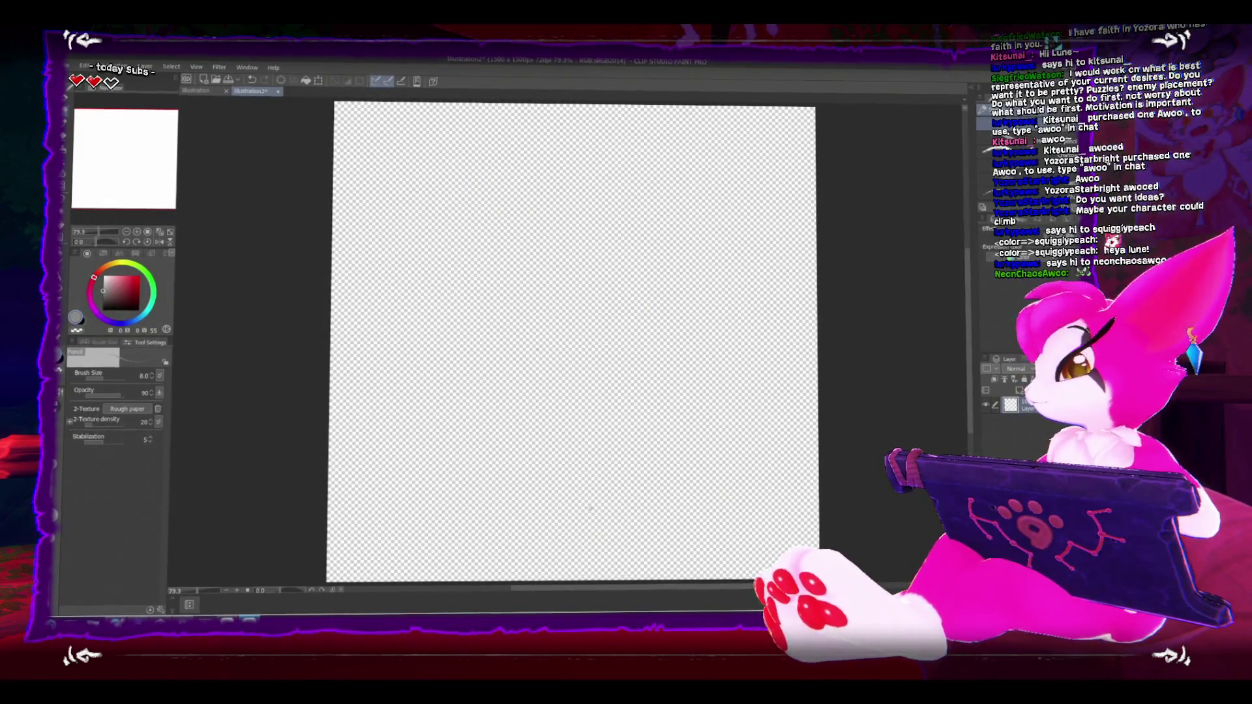
mouse_move(727, 455)
mouse_down()
mouse_move(760, 410)
mouse_move(609, 482)
mouse_up()
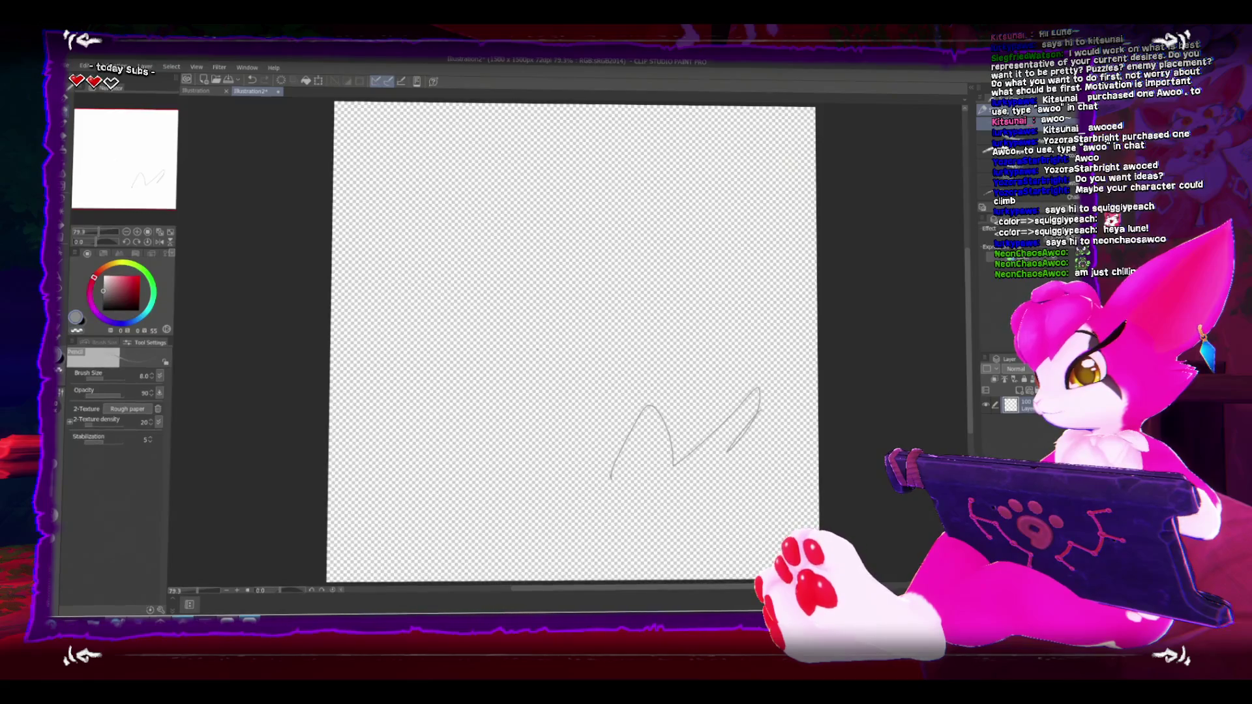
Step: Capture a fresh region screenshot of Unity's tunnel Game view, copy it, and return to Clip Studio Paint
key(alt+Tab)
key(super+shift+s)
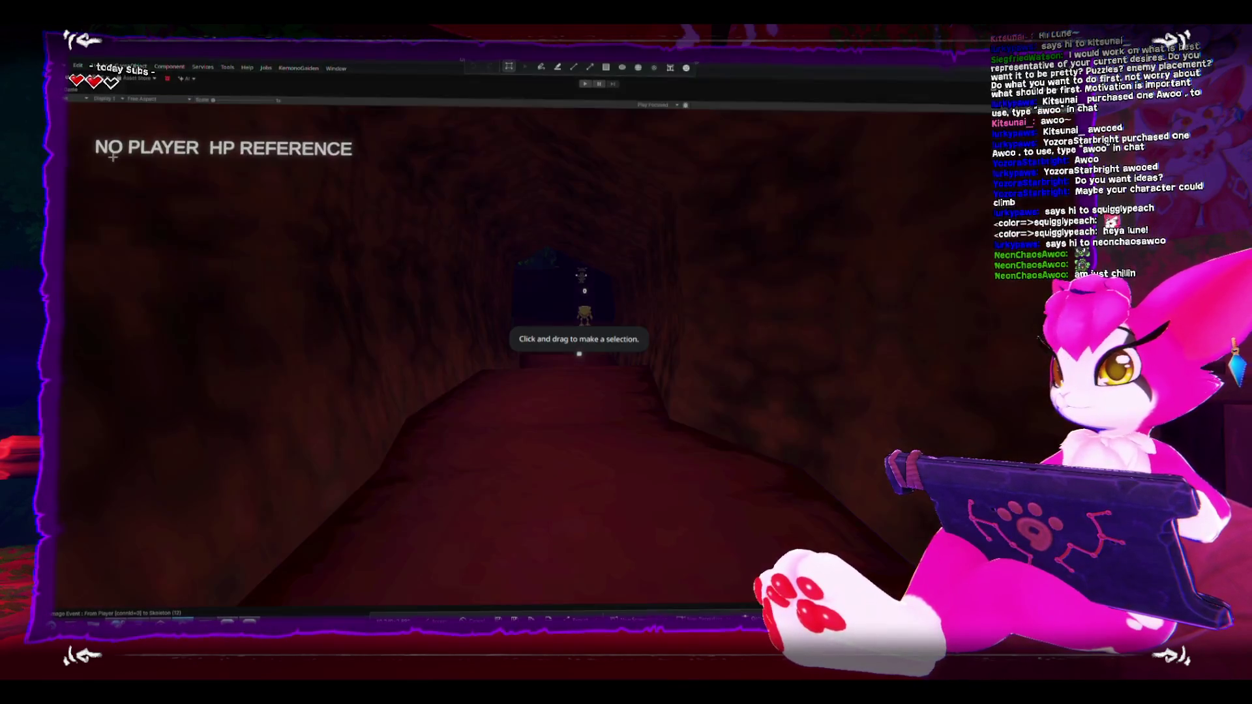
drag(73, 118, 1014, 577)
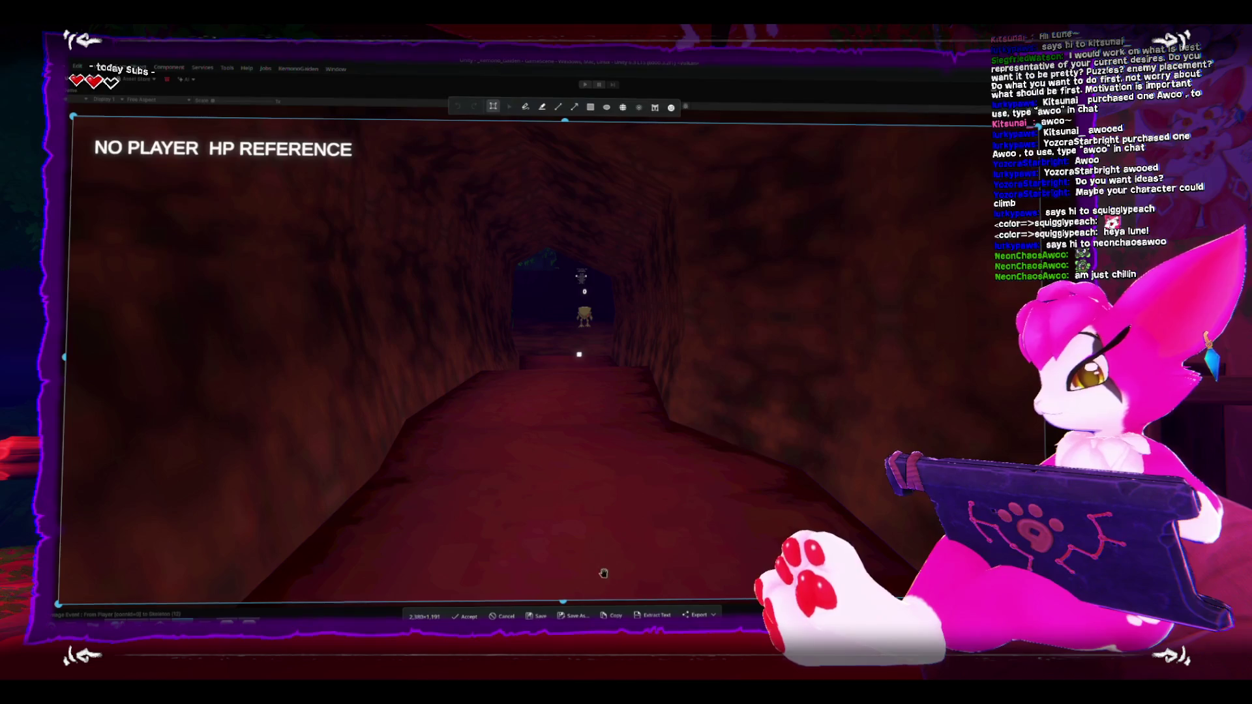
key(Return)
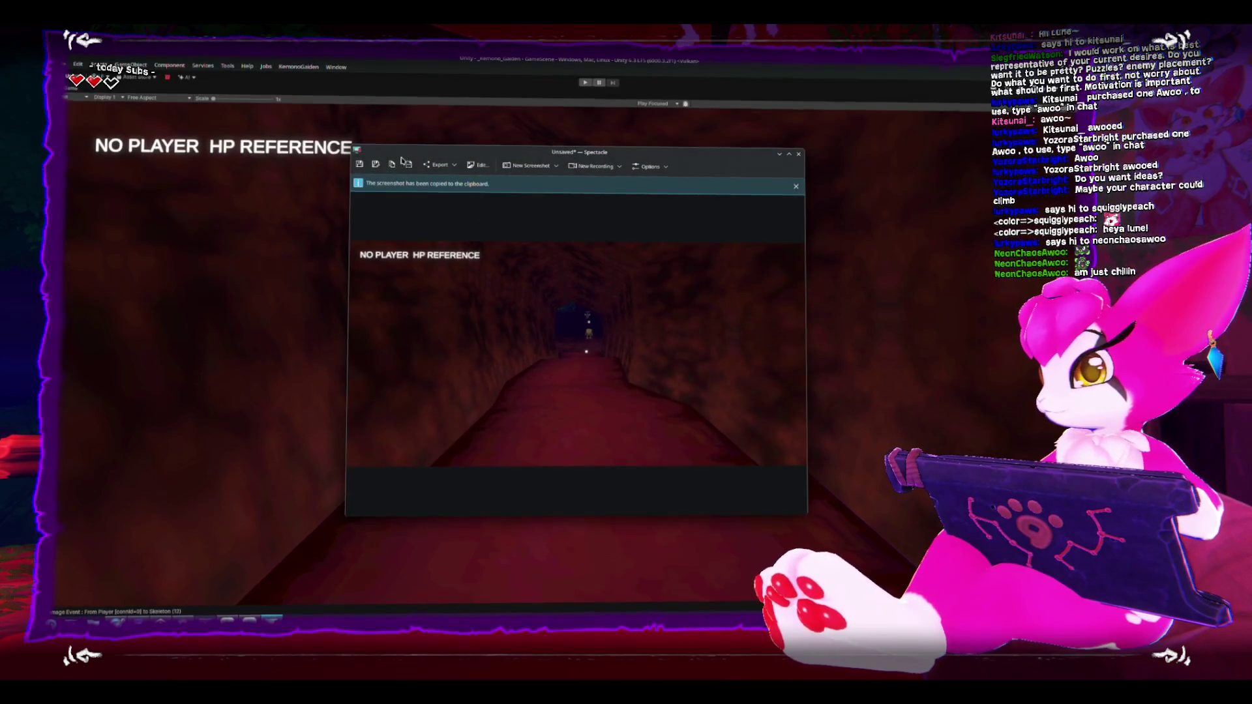
click(393, 163)
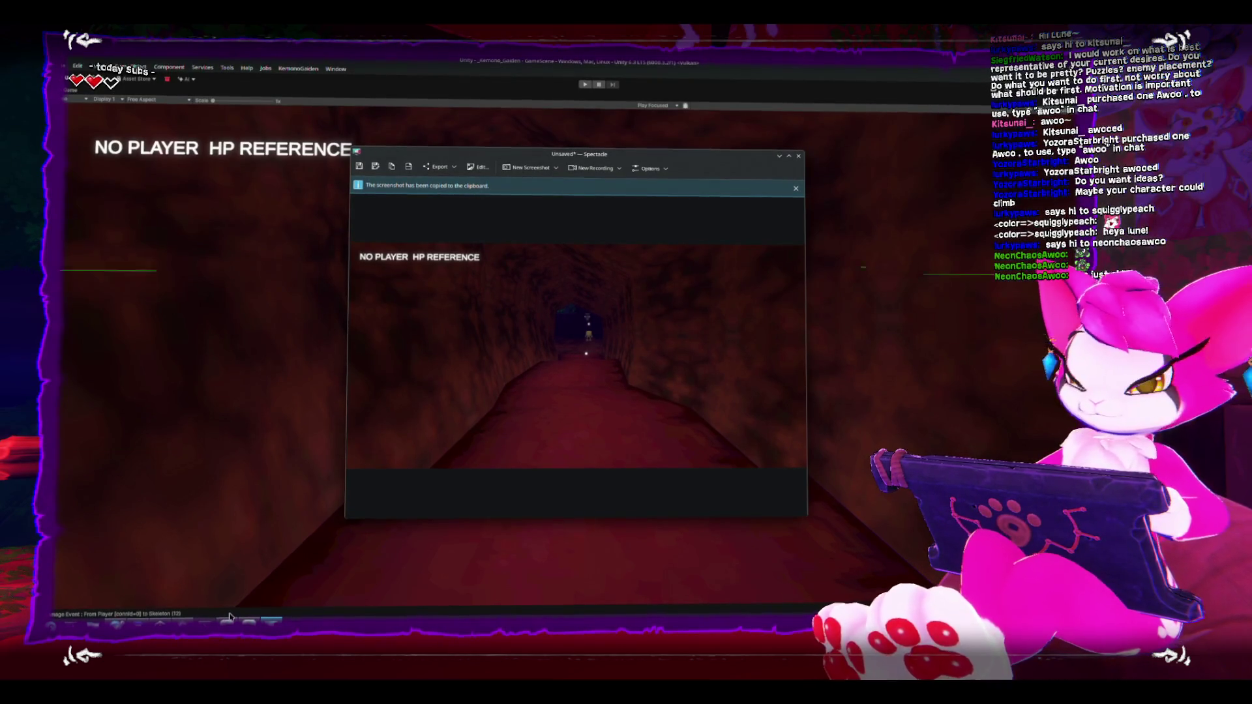
click(228, 621)
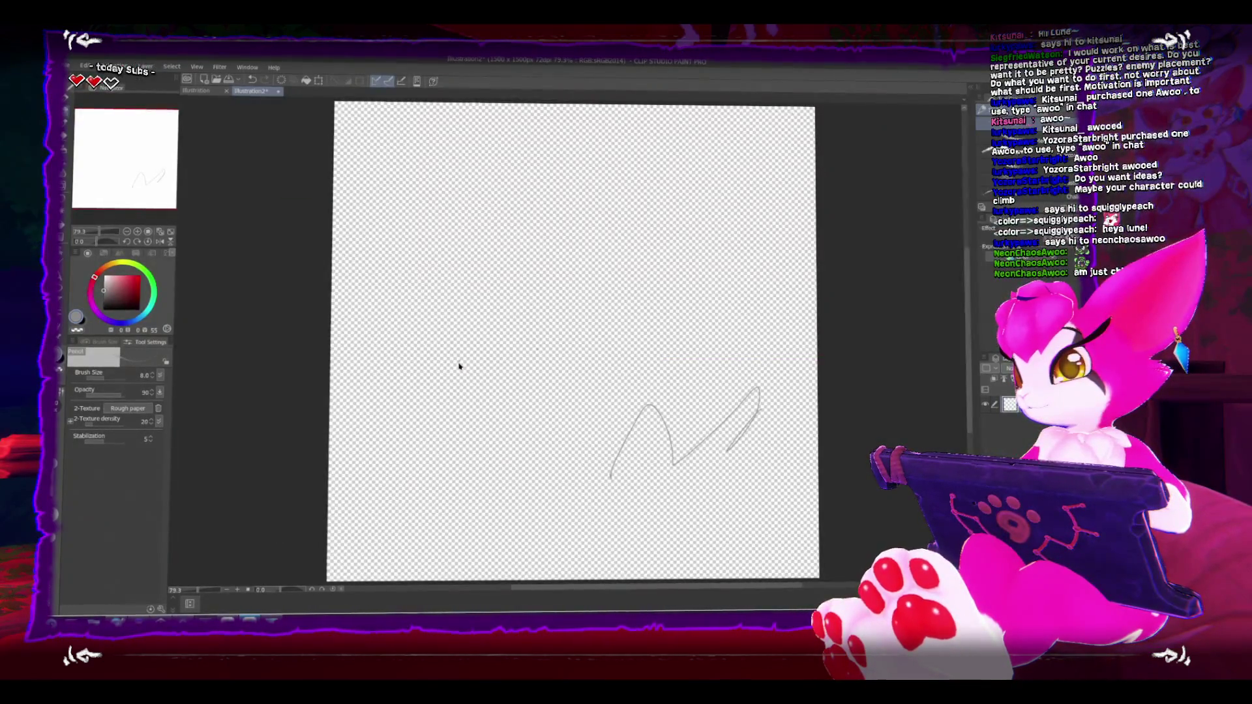
Step: Paste the game screenshot, then remove the test scribble layer so the canvas is blank
click(83, 67)
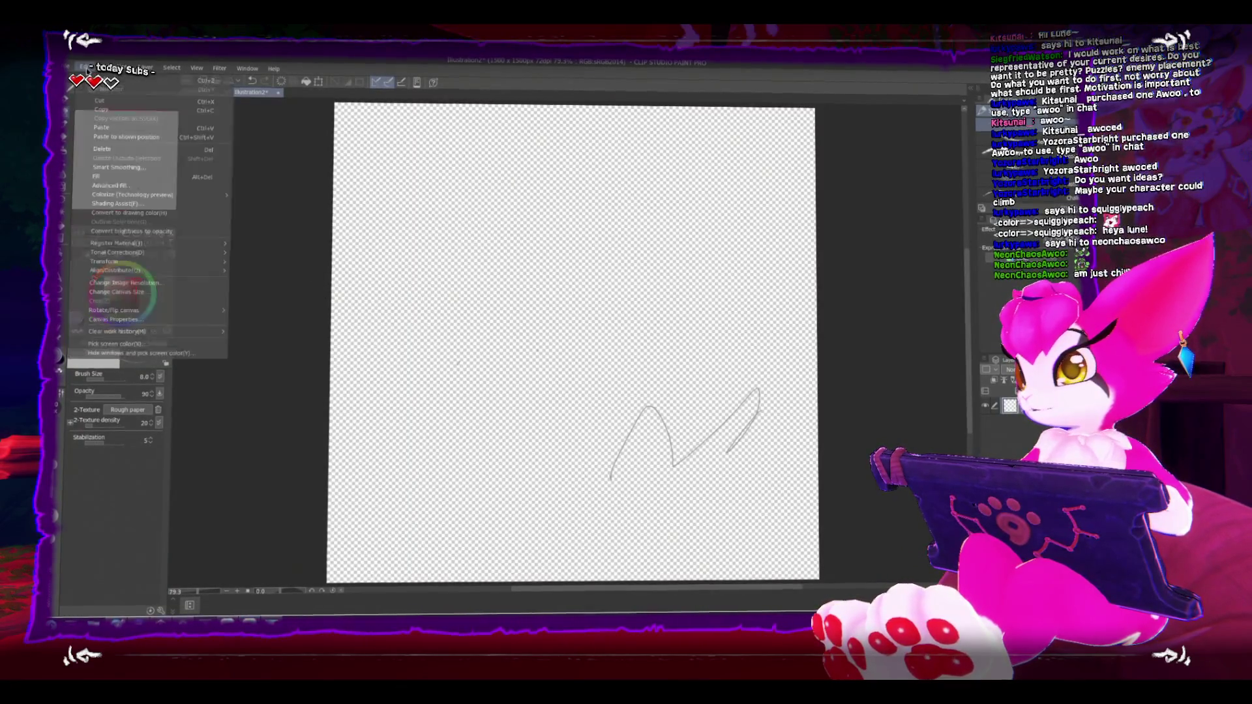
click(95, 128)
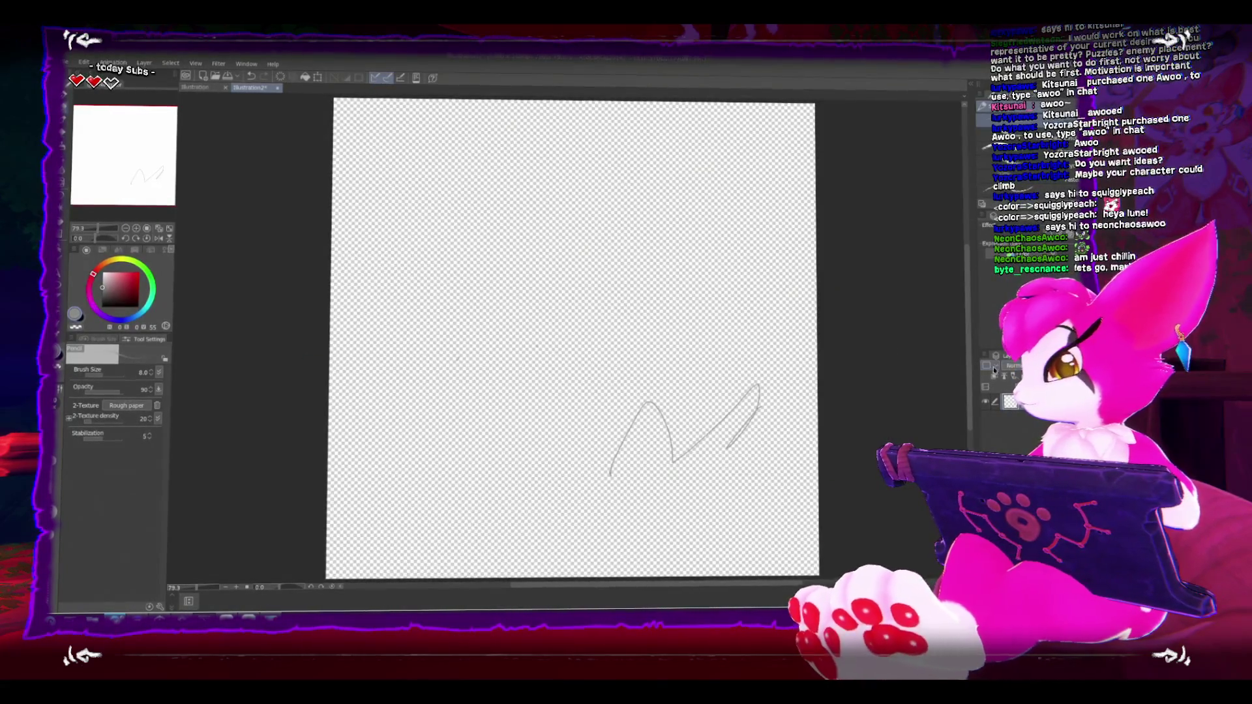
key(ctrl+shift+n)
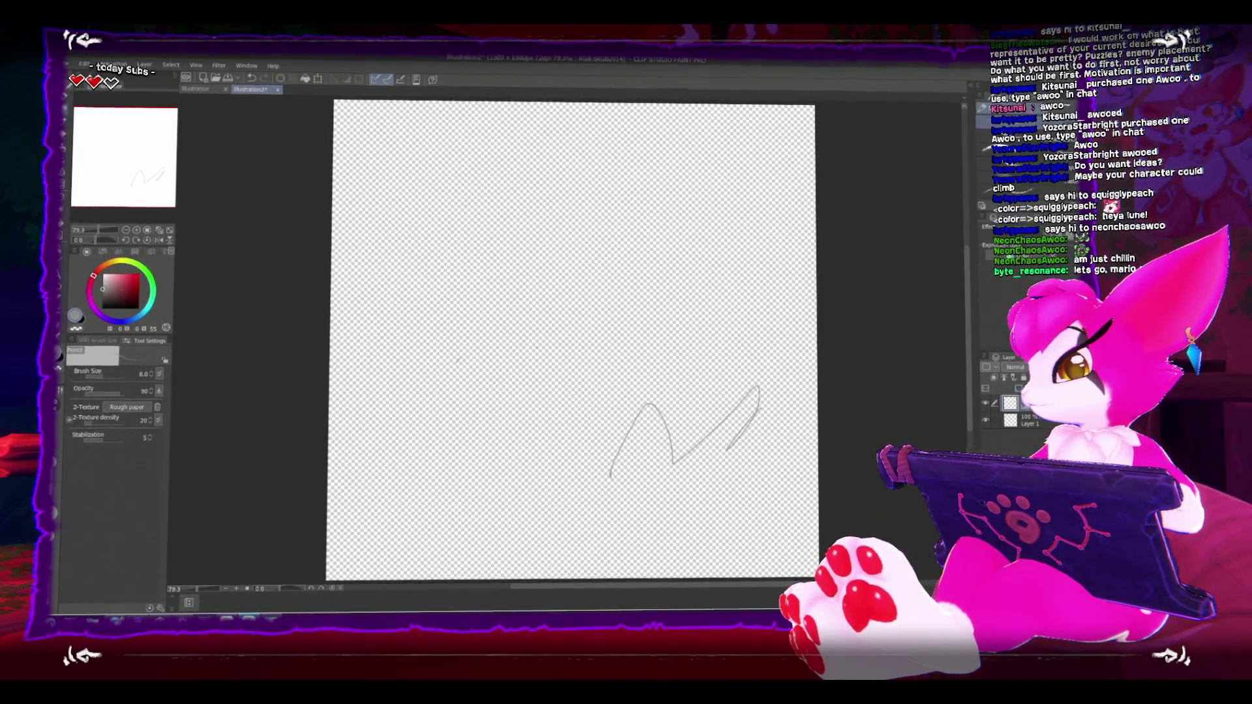
key(ctrl+z)
key(ctrl+z)
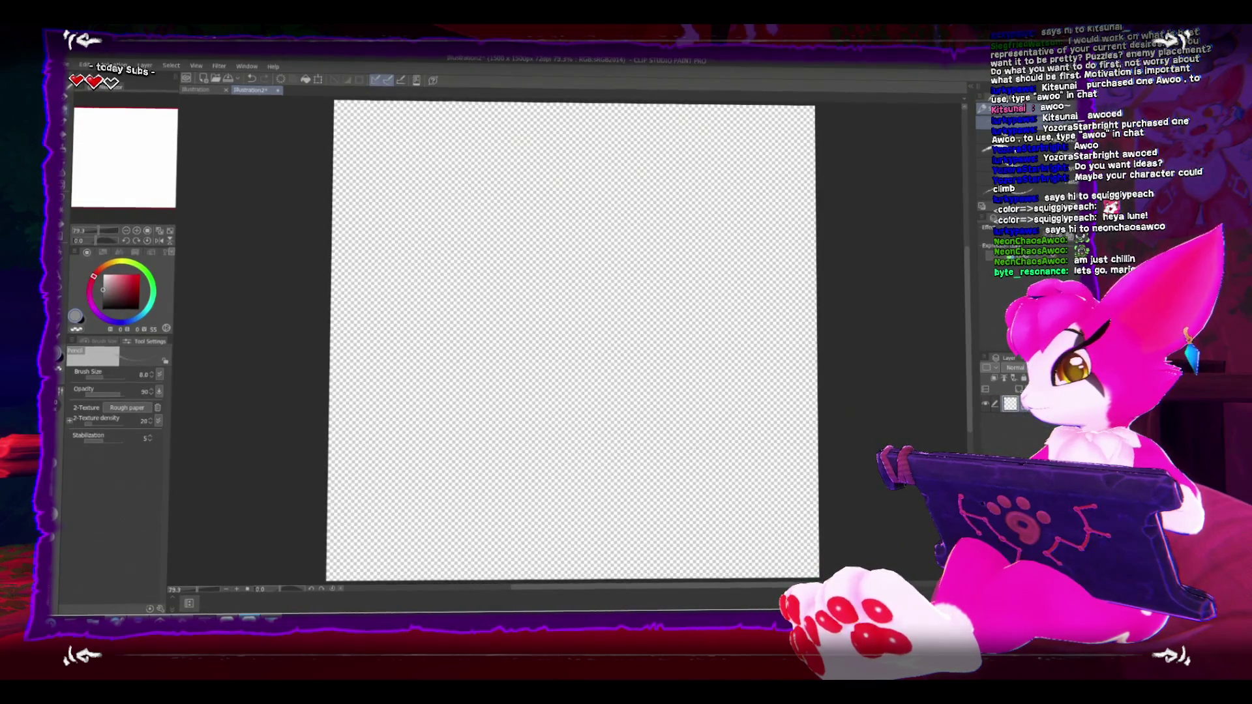
Step: Zoom to 150% and choose the Rectangle figure tool for the dark green block
scroll(443, 267, up, 2)
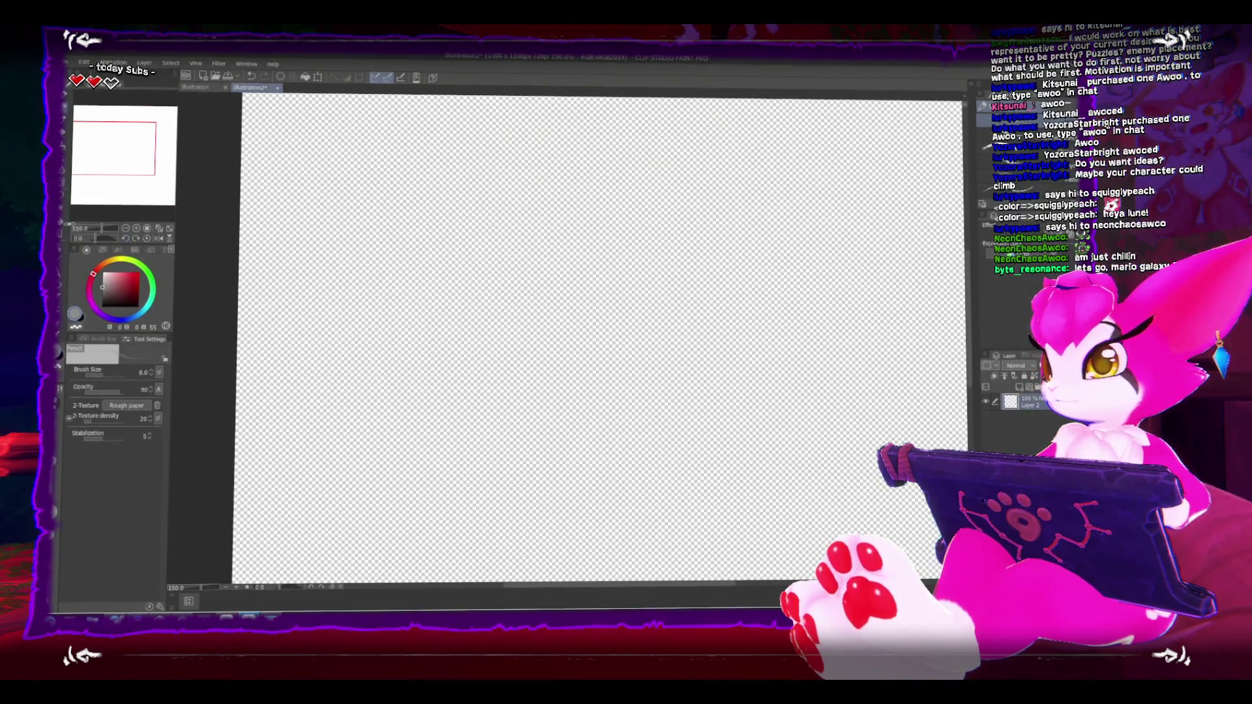
key(u)
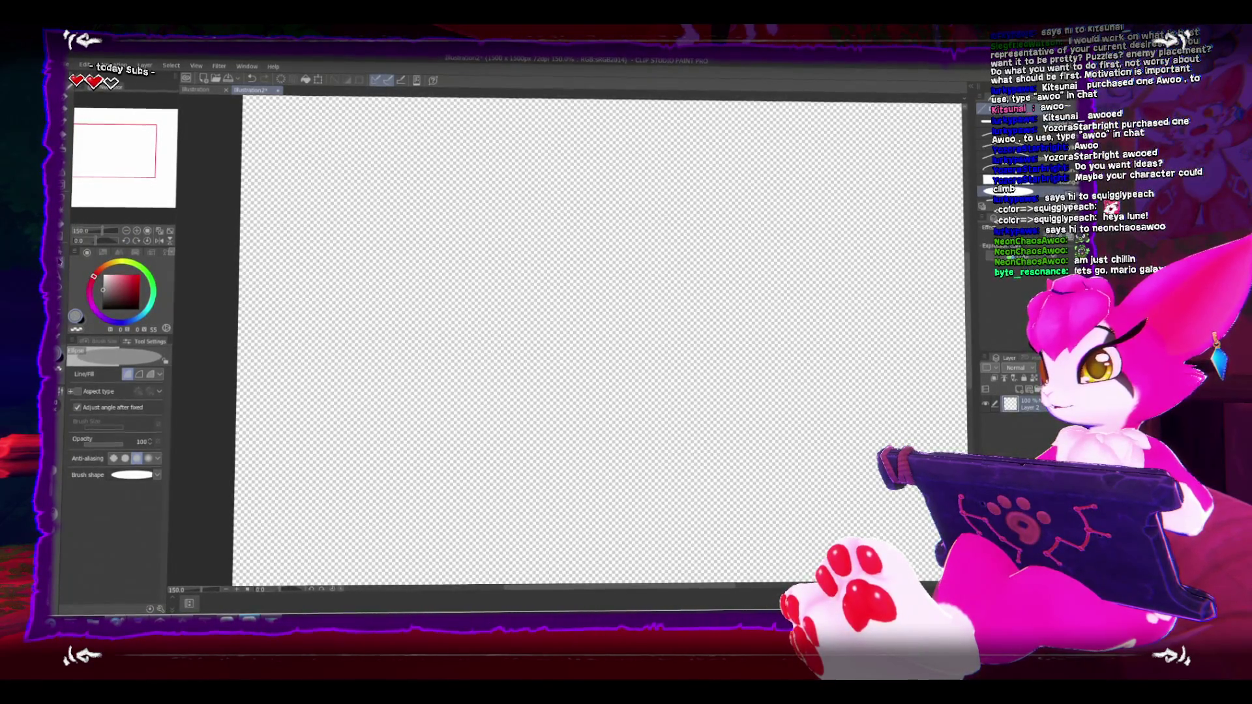
click(1054, 185)
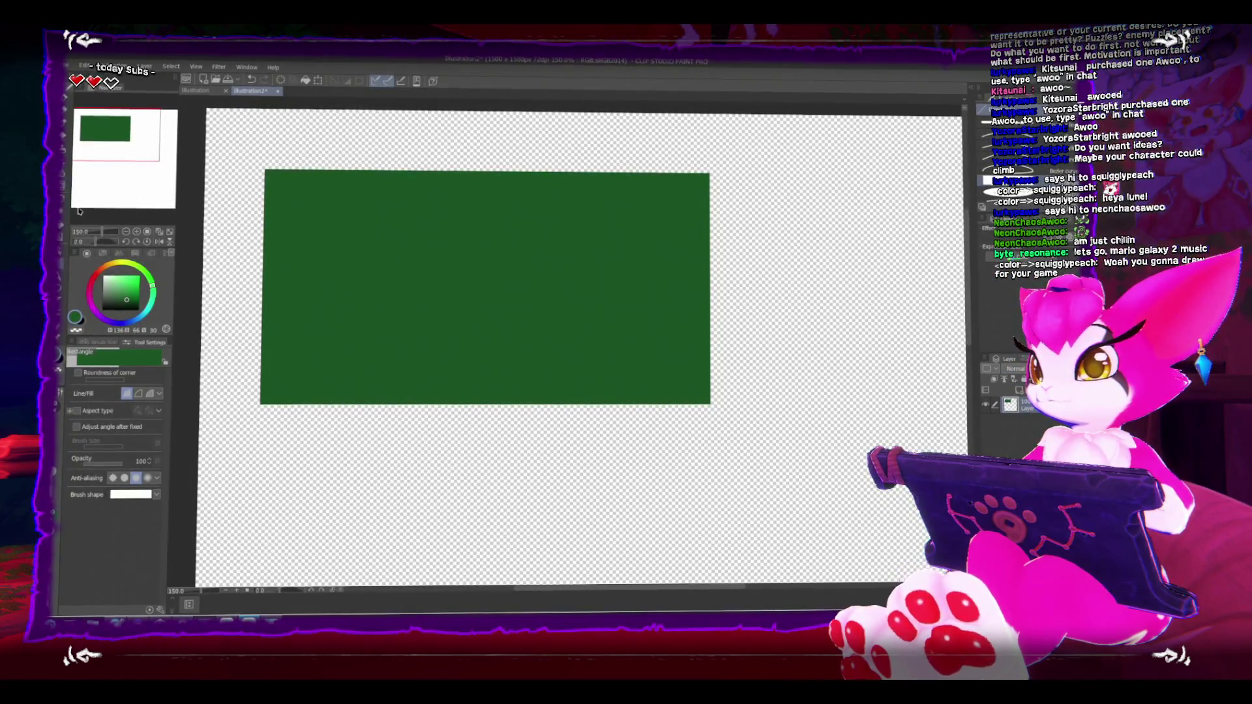
Step: Add a vertical symmetry ruler down the canvas centre and enlarge the green rectangle
click(59, 306)
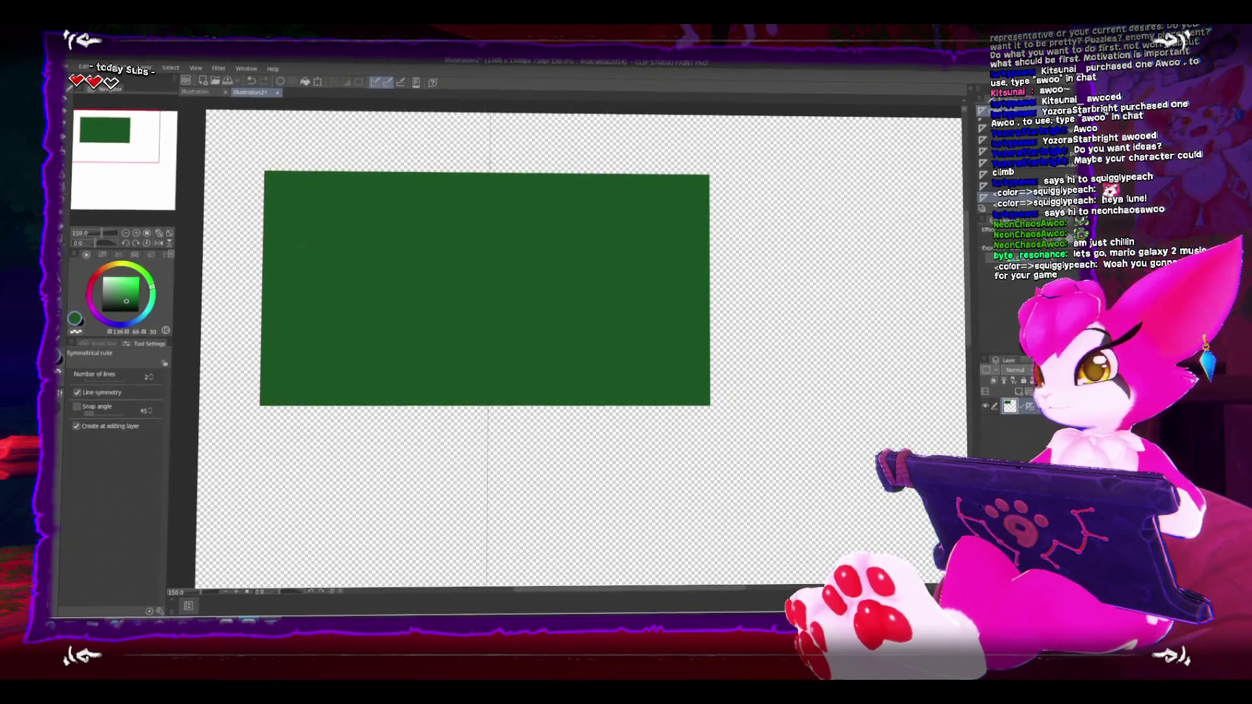
click(59, 266)
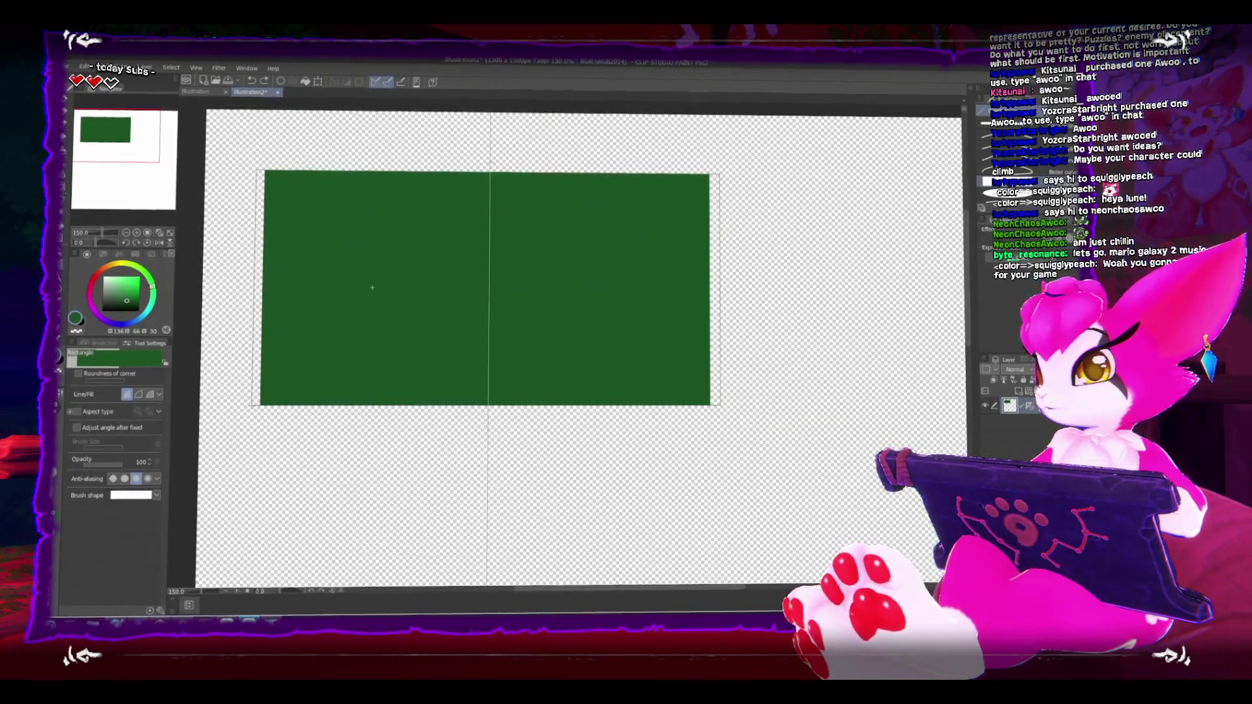
key(Return)
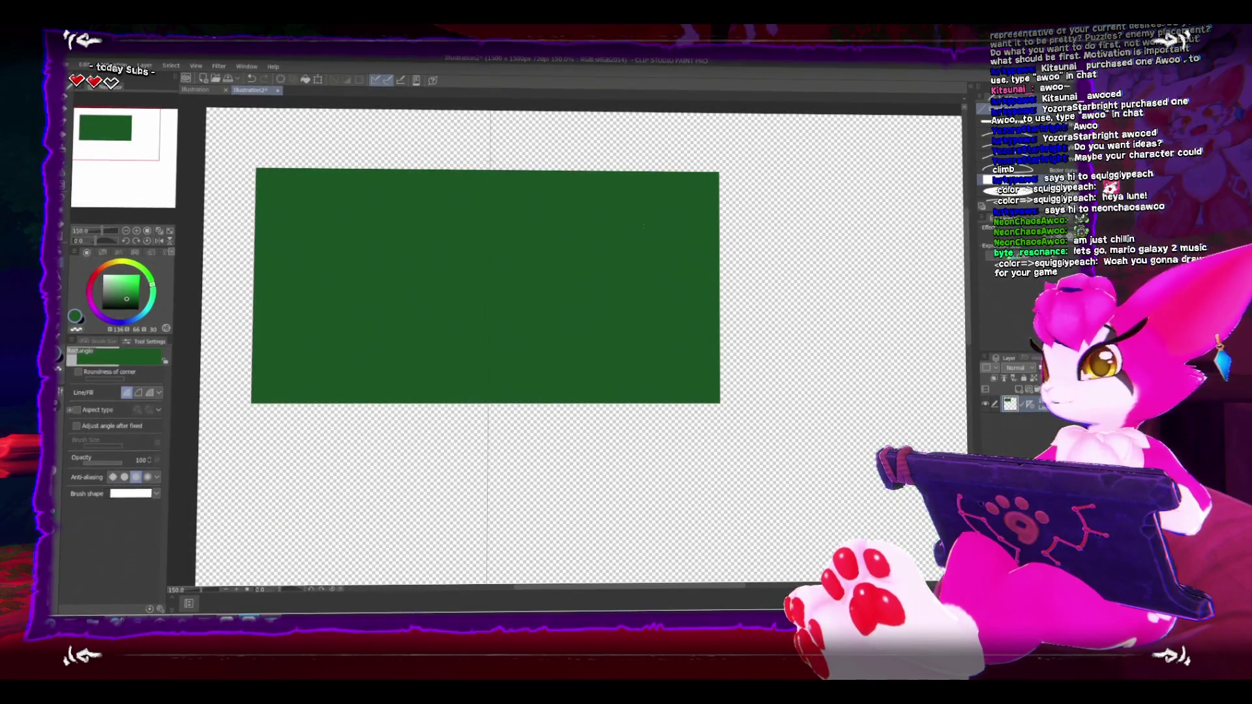
drag(686, 205, 675, 249)
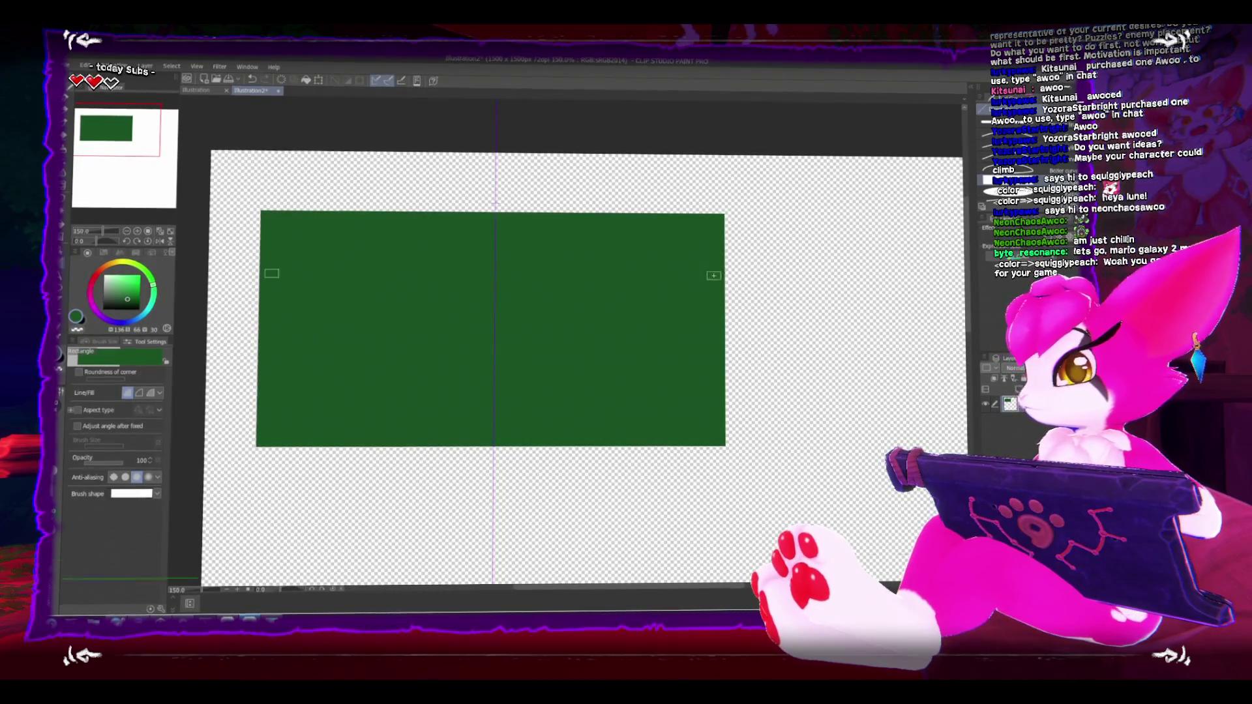
key(e)
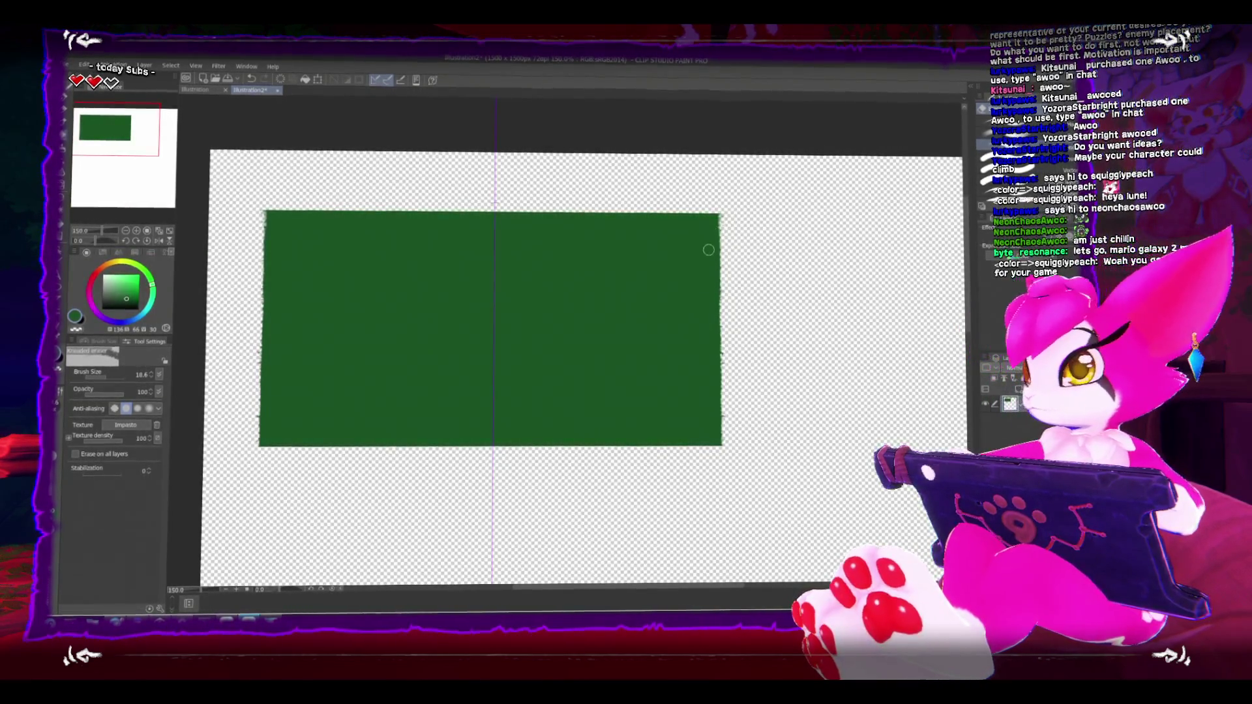
Step: Trace a polyline selection along the green rectangle's sides, then deselect
key(m)
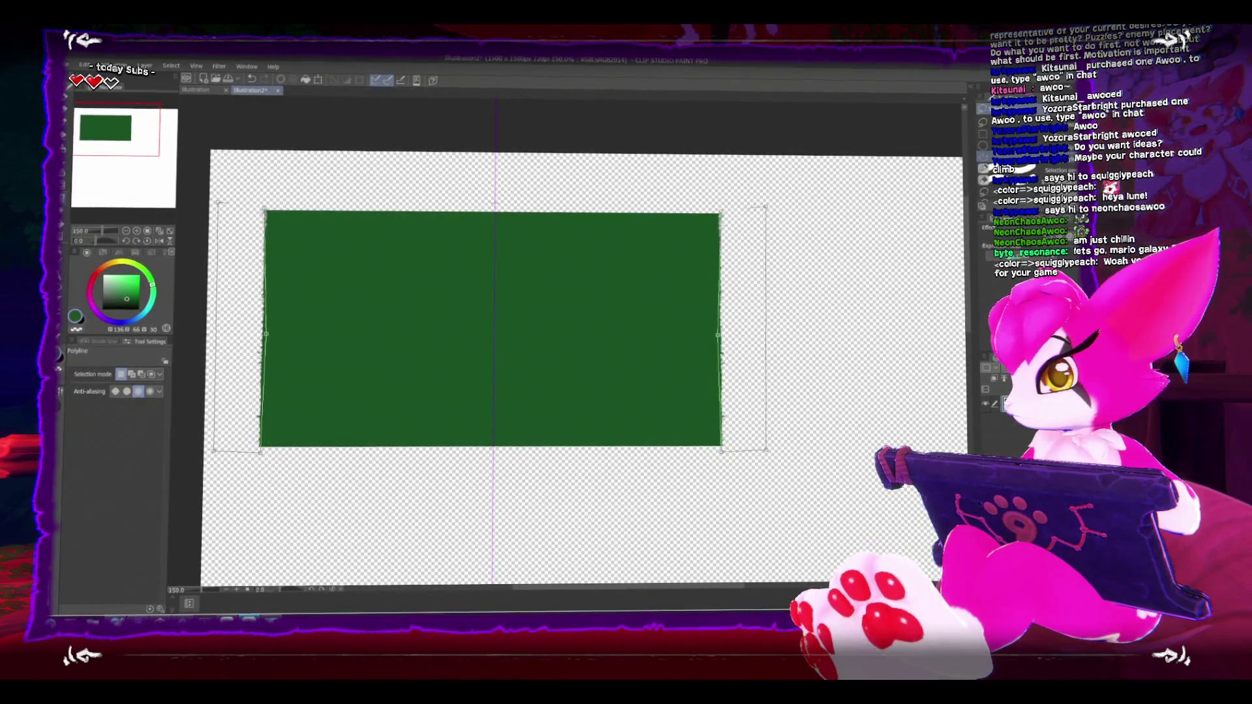
key(Return)
key(ctrl+d)
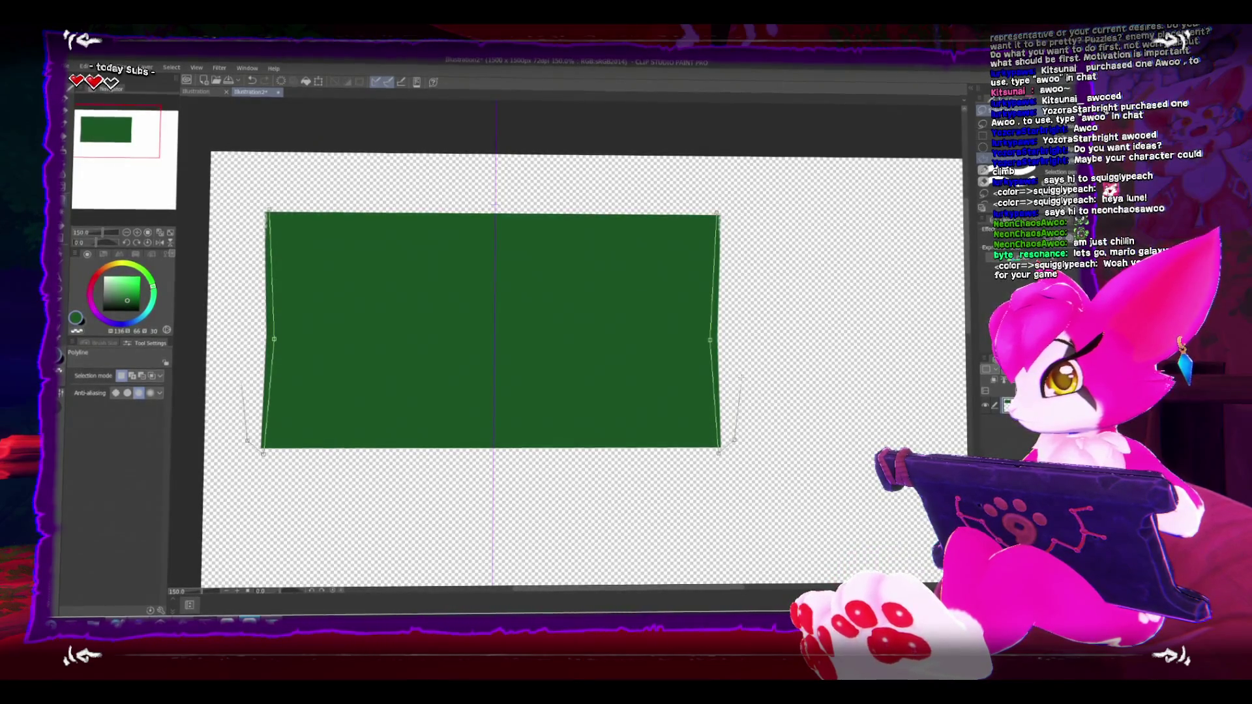
Step: Clear the green outside the polyline selection to slant the sides, then deselect for eraser touch-ups
key(Return)
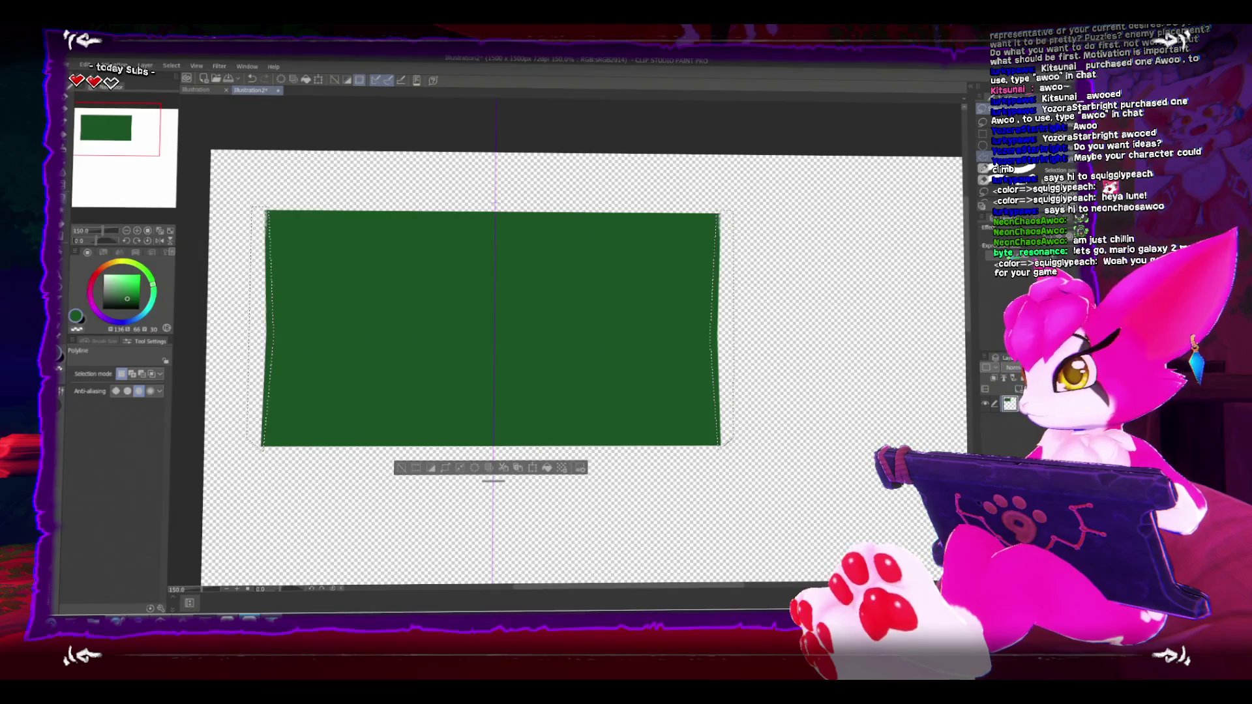
key(shift+Delete)
key(ctrl+d)
key(e)
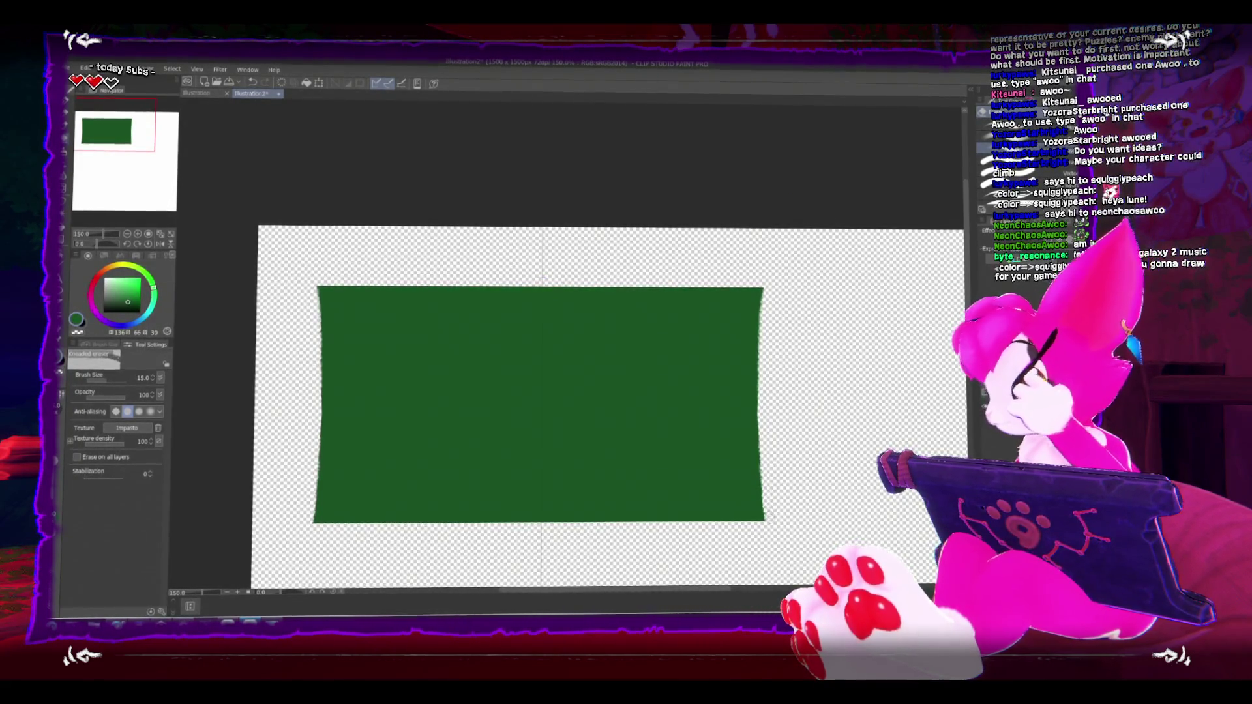
key(ctrl+z)
key(ctrl+y)
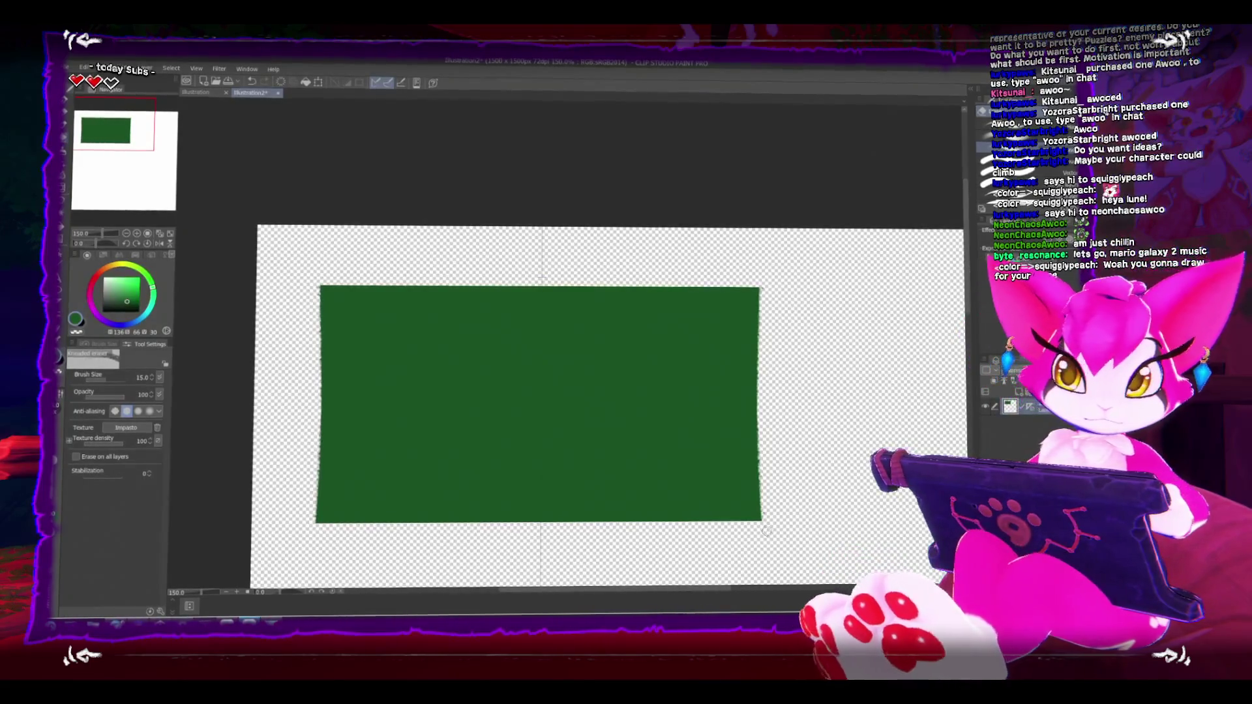
scroll(541, 391, down, 2)
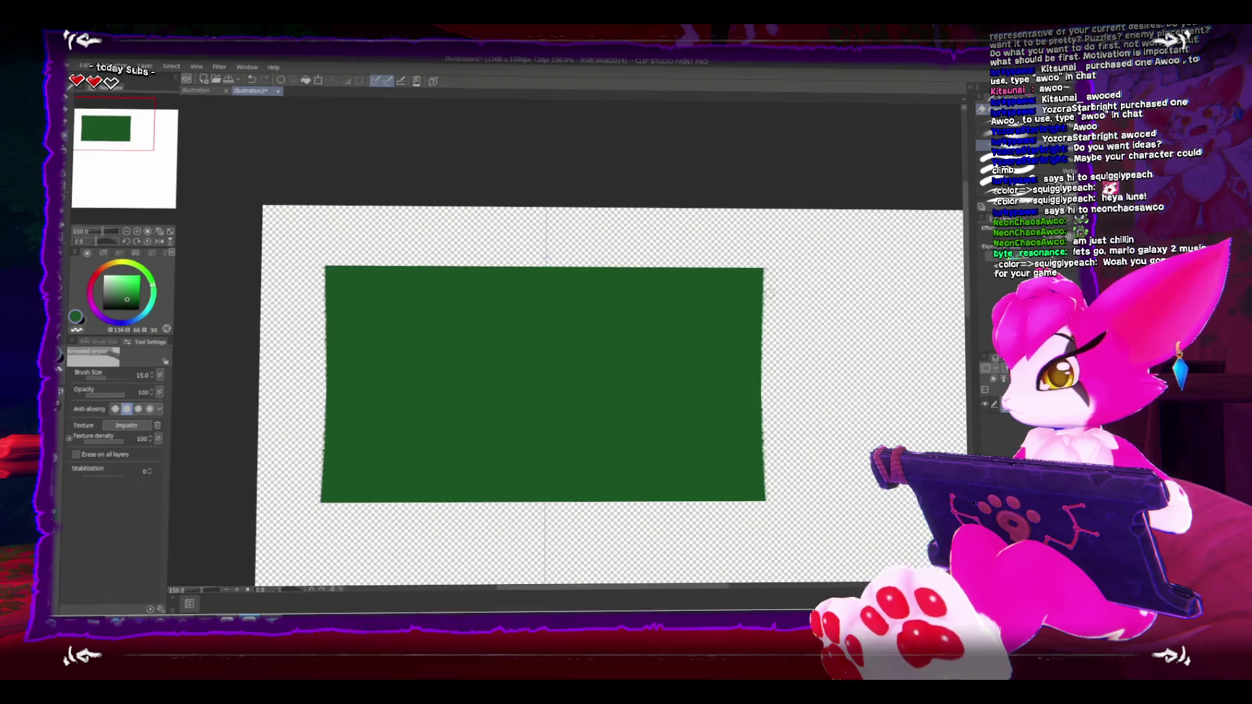
scroll(769, 294, down, 2)
key(m)
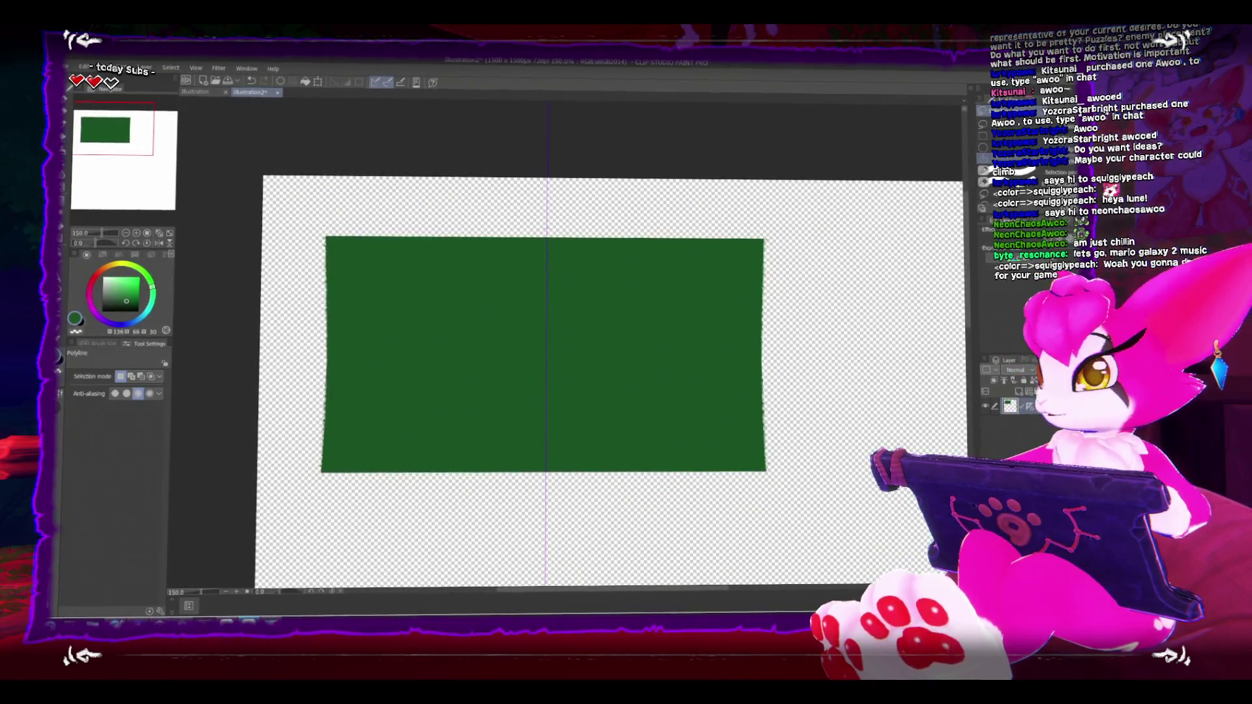
drag(763, 258, 814, 296)
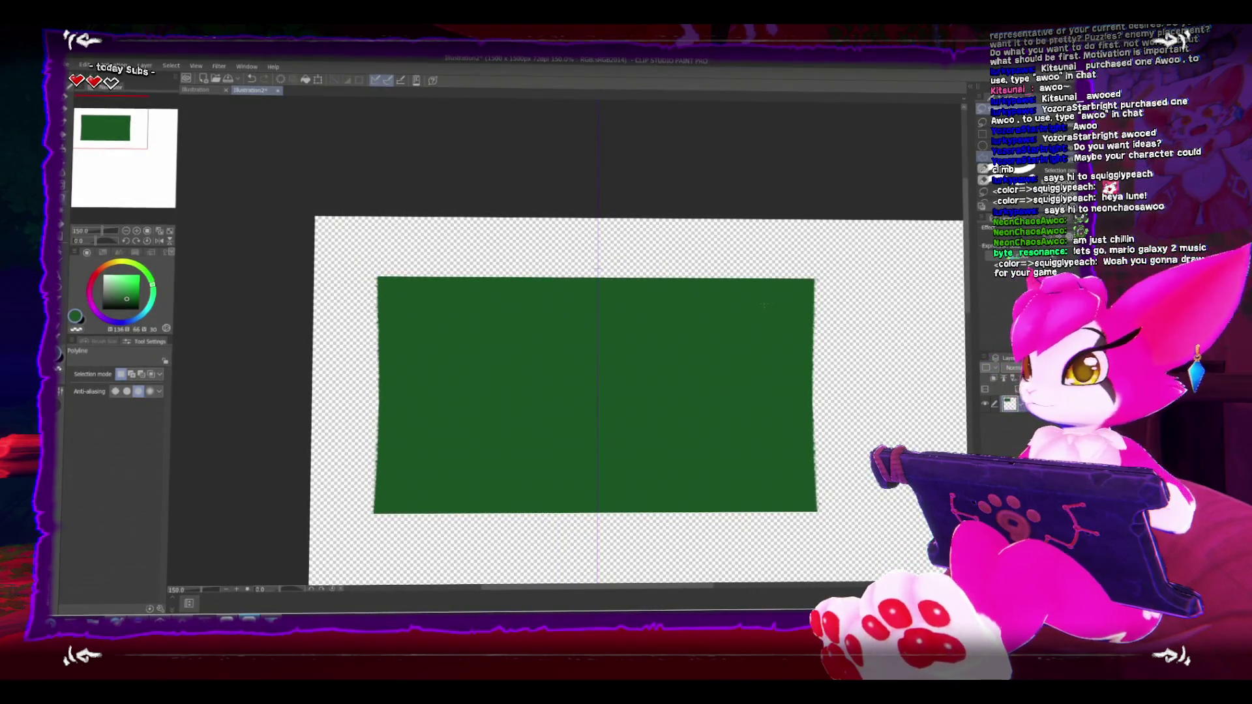
key(m)
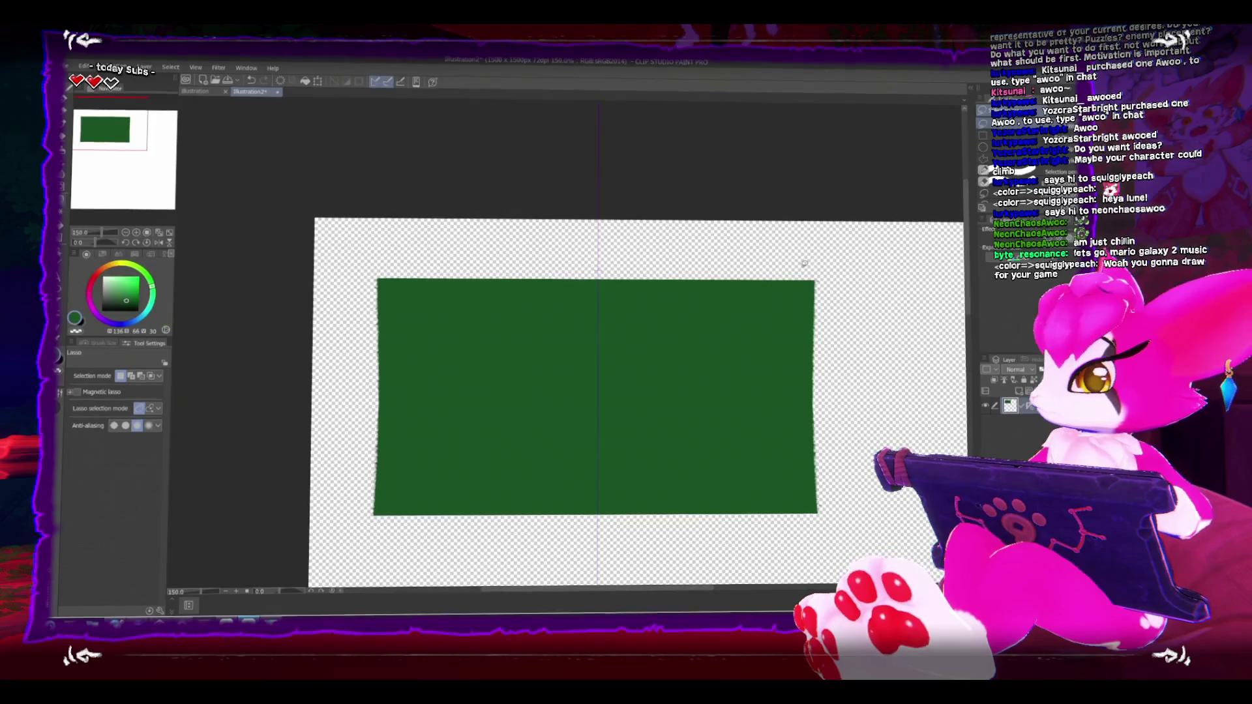
Step: Lasso jagged notches into the green panel's sides and clear them
drag(824, 312, 849, 316)
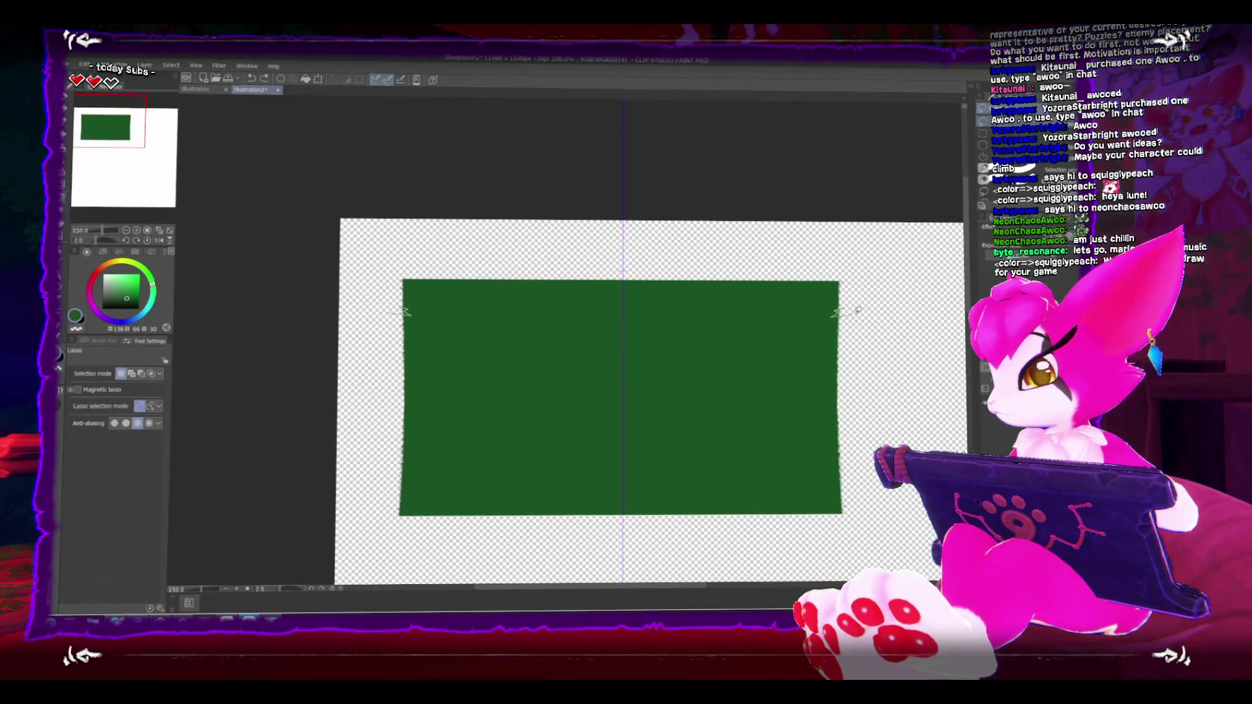
drag(858, 311, 847, 320)
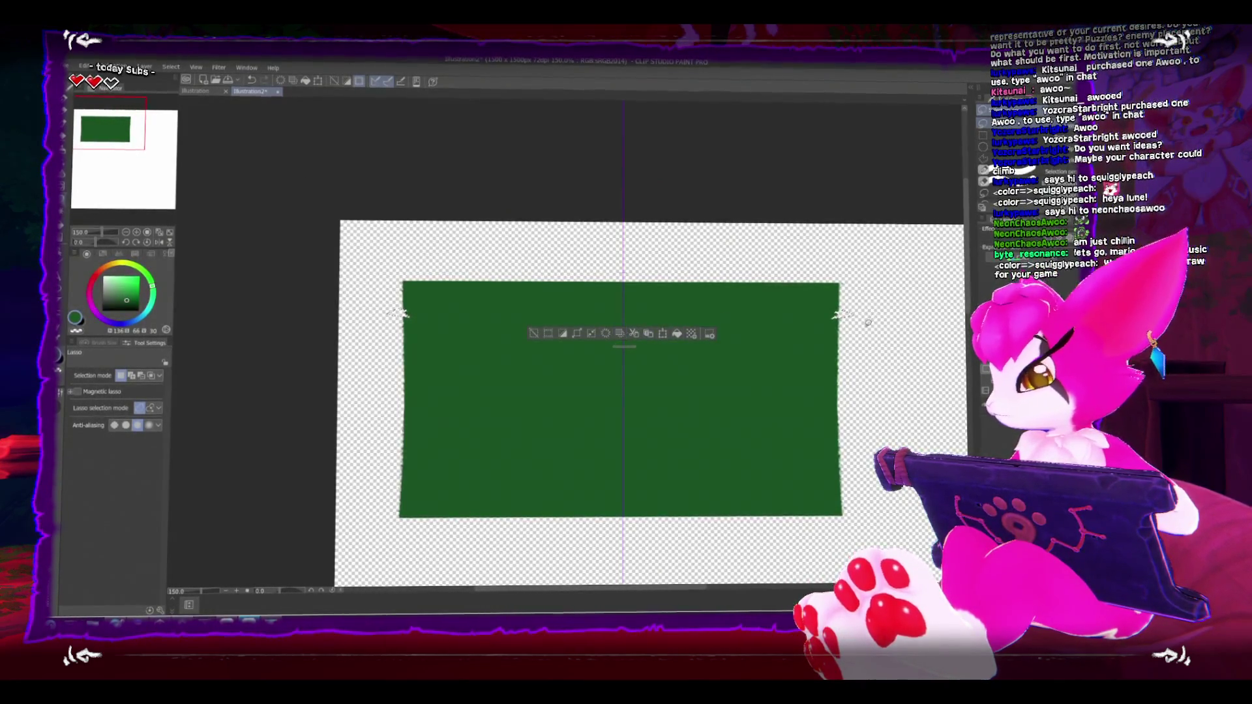
click(845, 333)
key(ctrl+a)
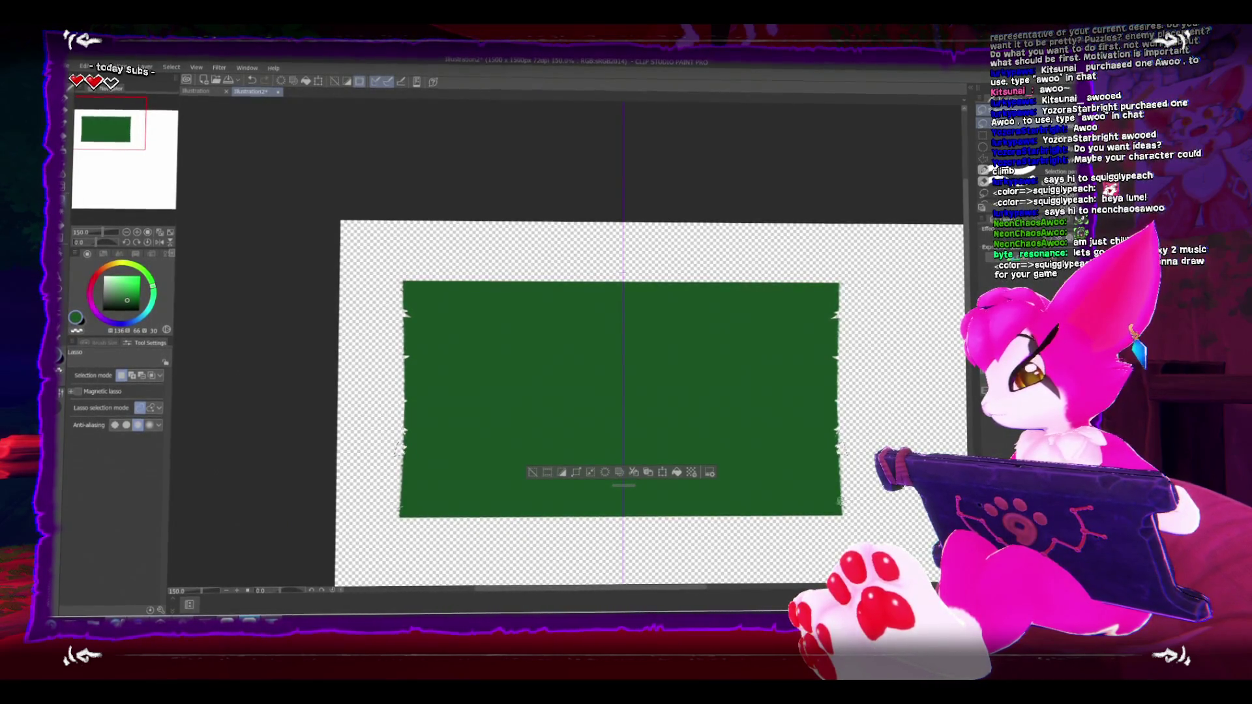
key(ctrl+d)
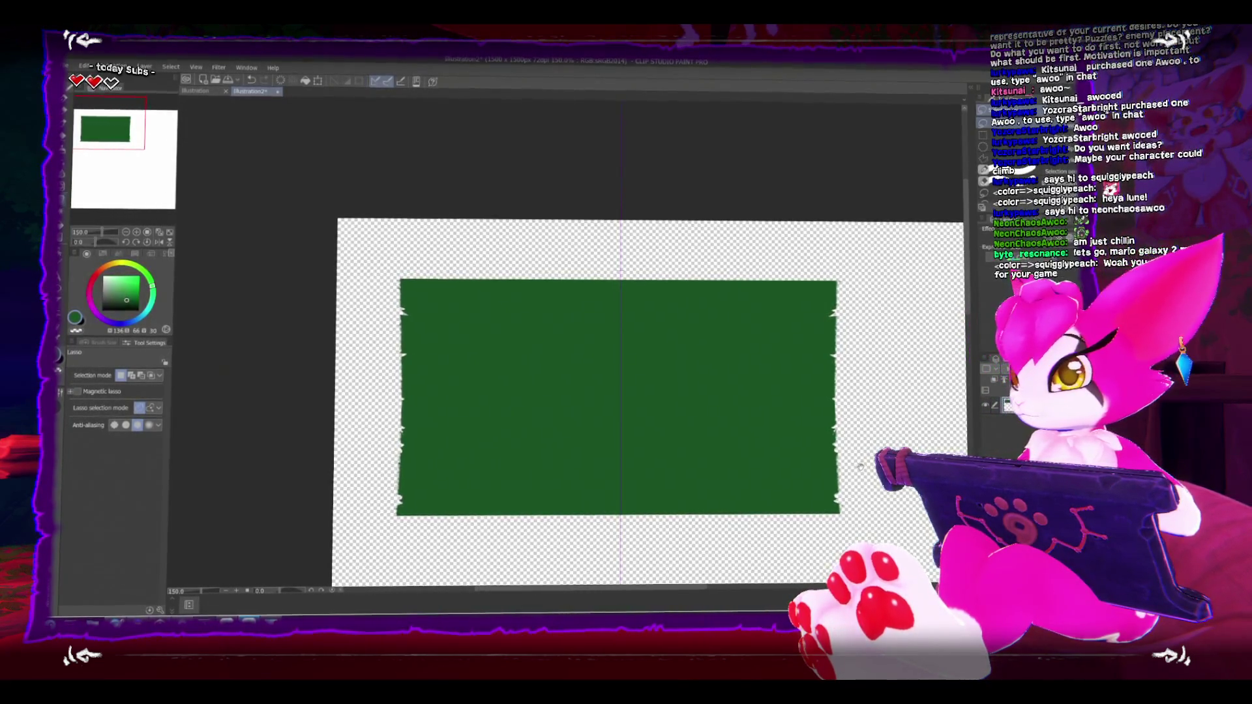
key(e)
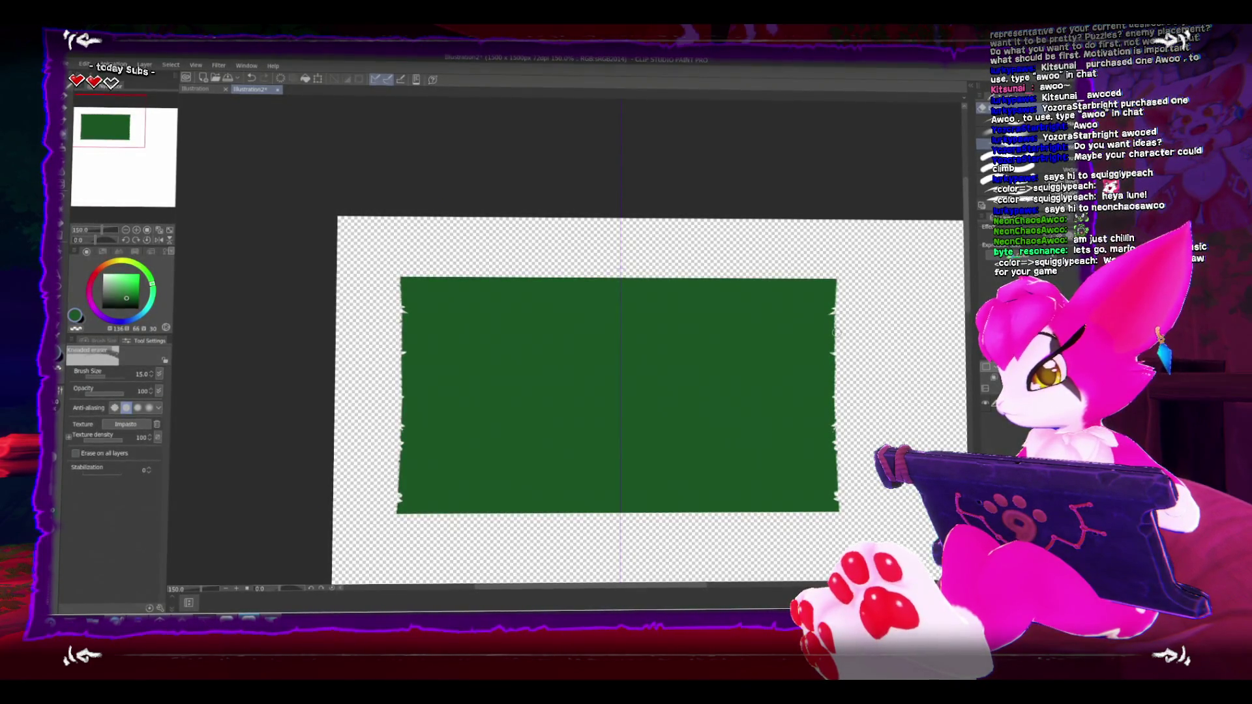
Step: Continue lassoing torn notches down both sides, toggling selections off, and pan the view
key(m)
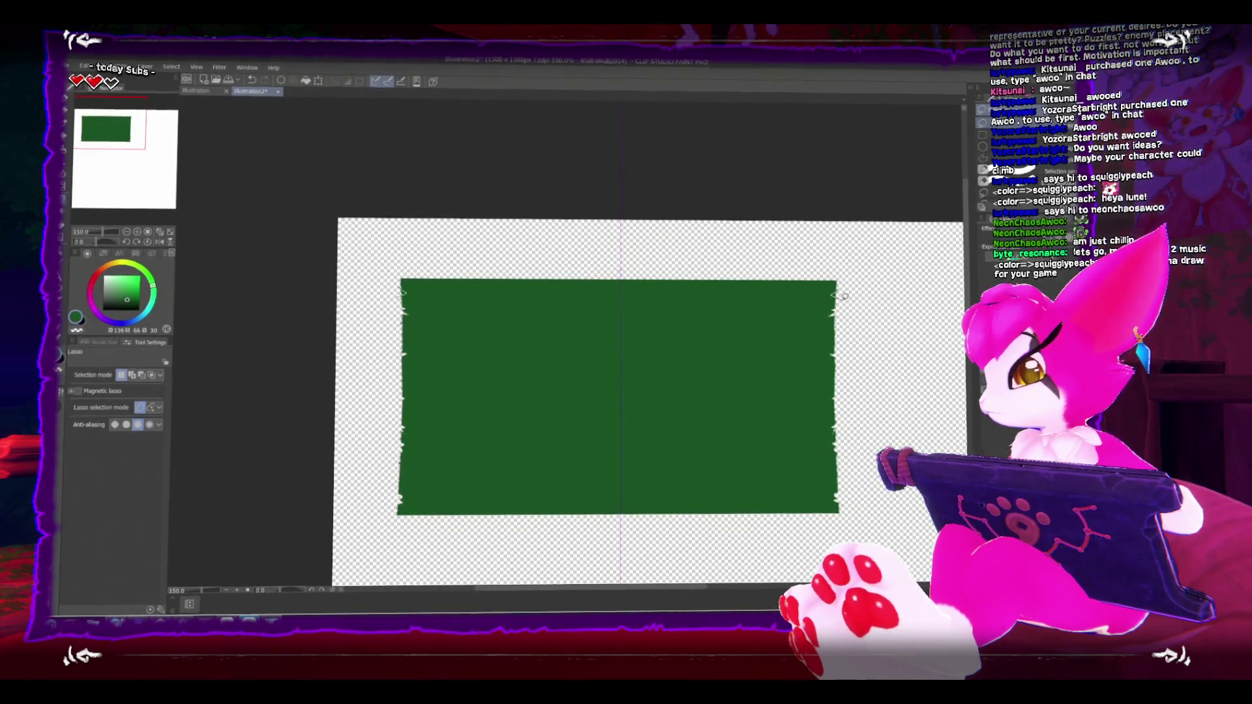
key(ctrl+a)
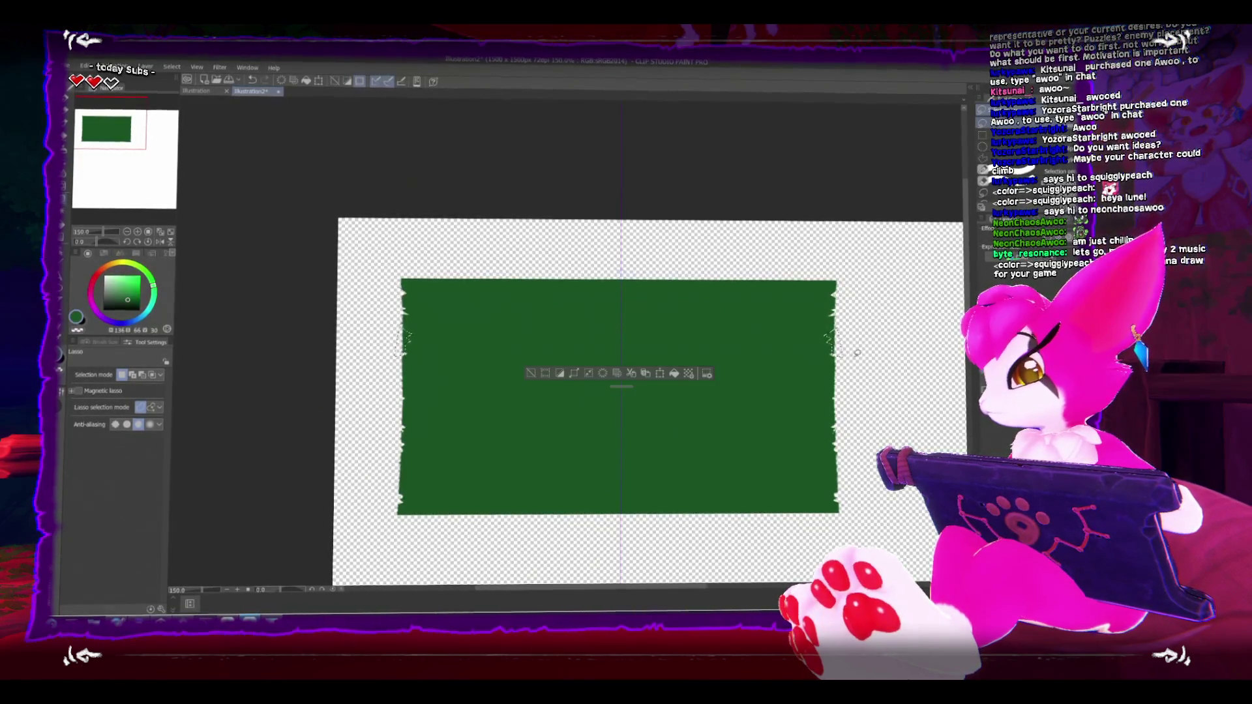
key(ctrl+d)
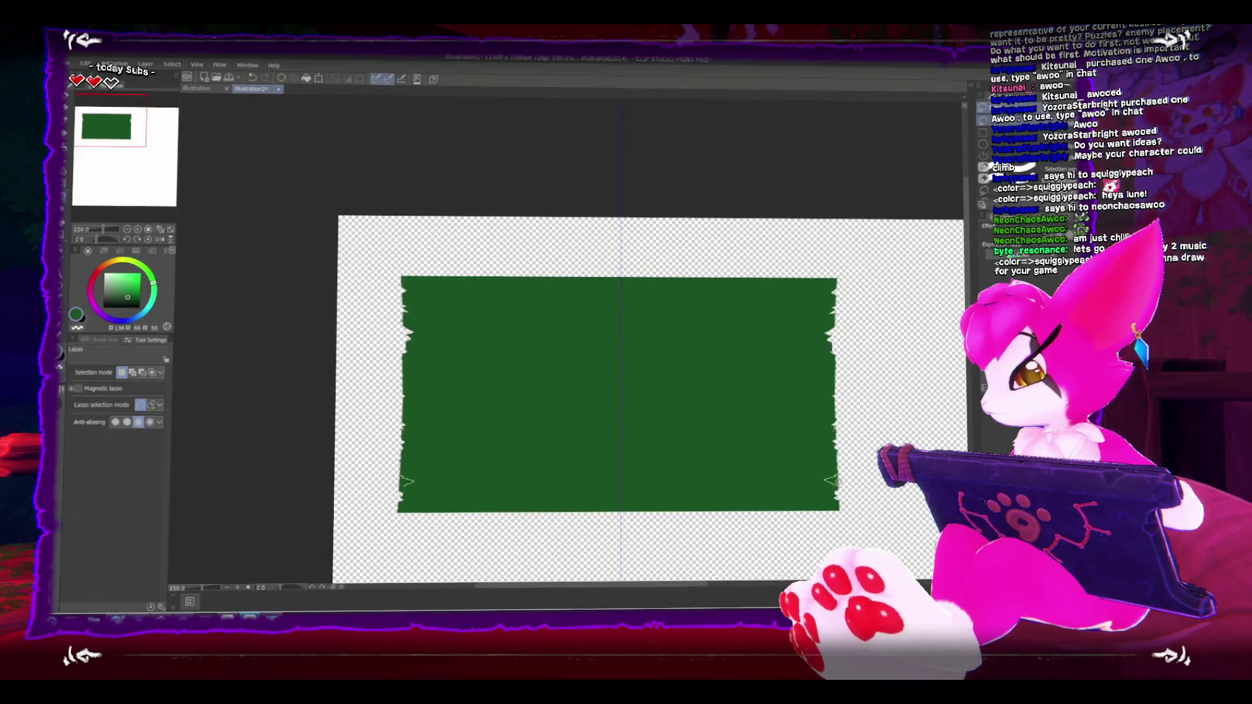
key(ctrl+a)
key(ctrl+d)
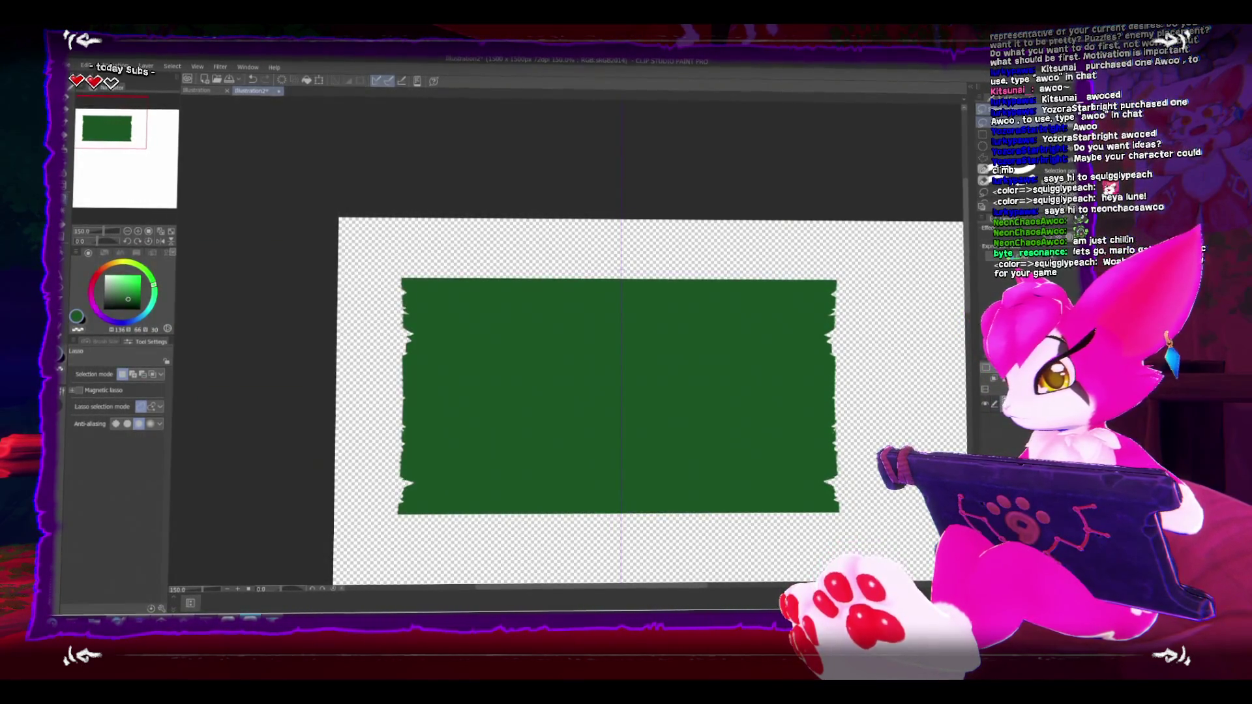
key(ctrl+a)
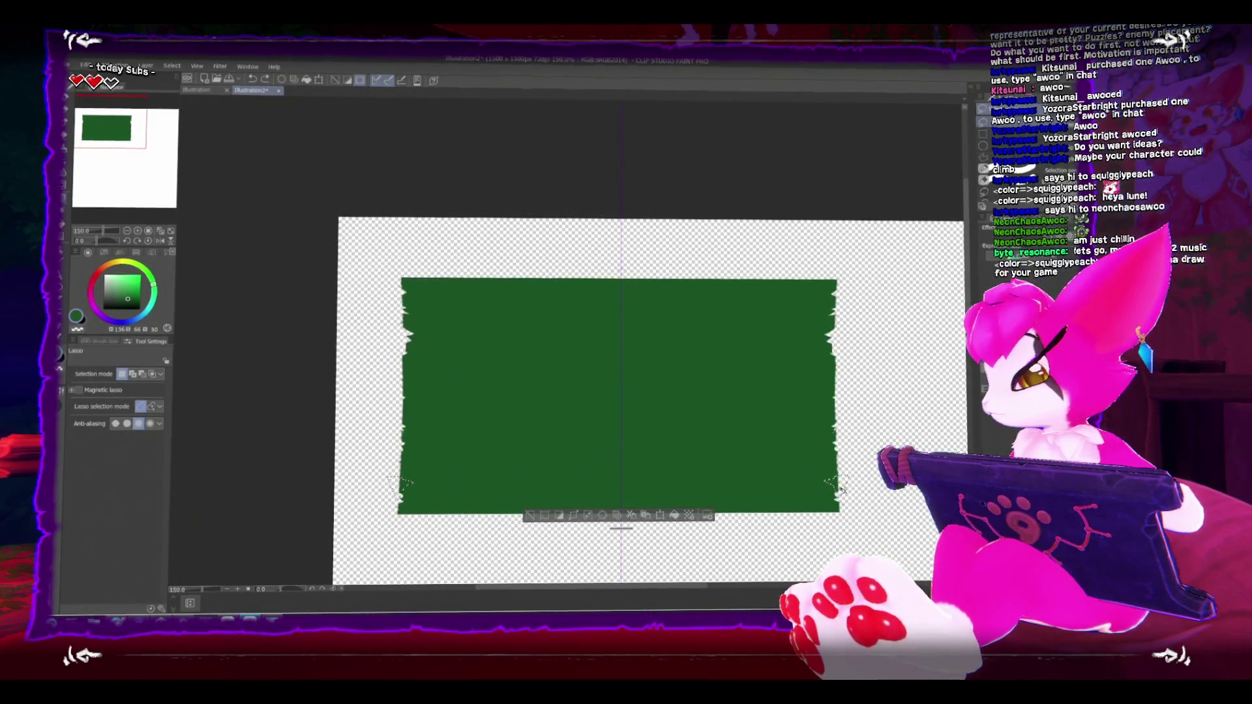
key(ctrl+d)
key(ctrl+a)
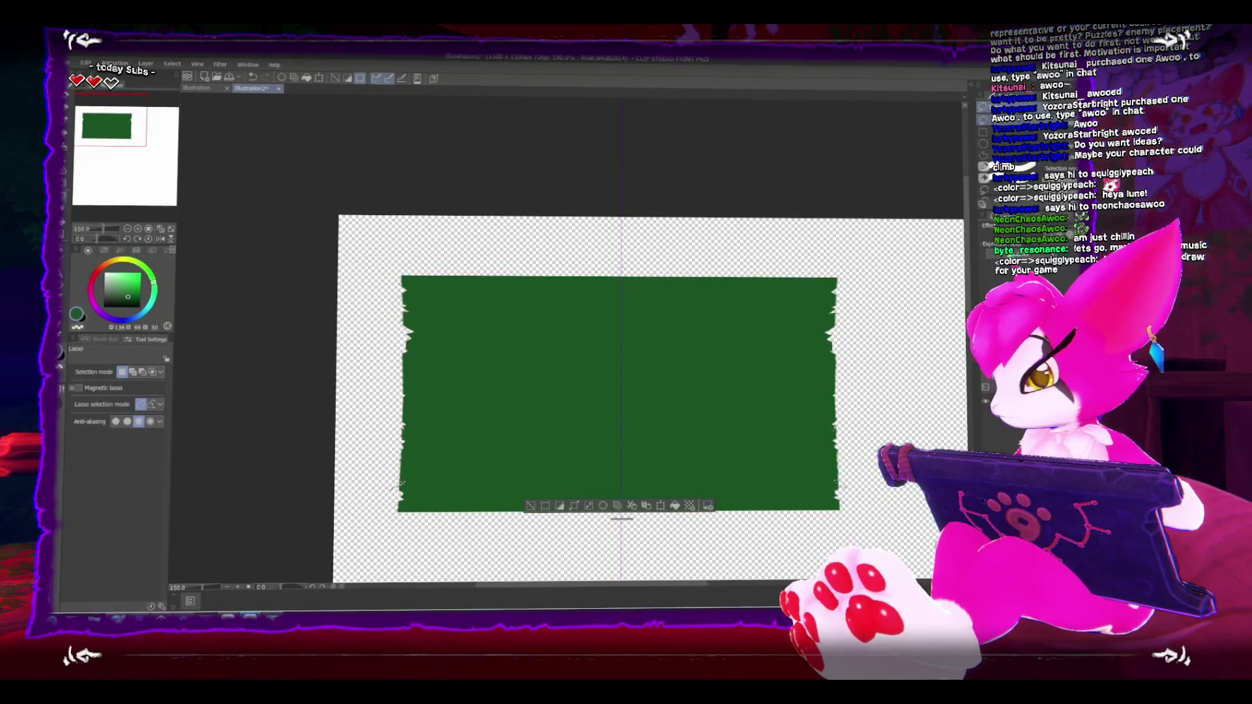
key(ctrl+d)
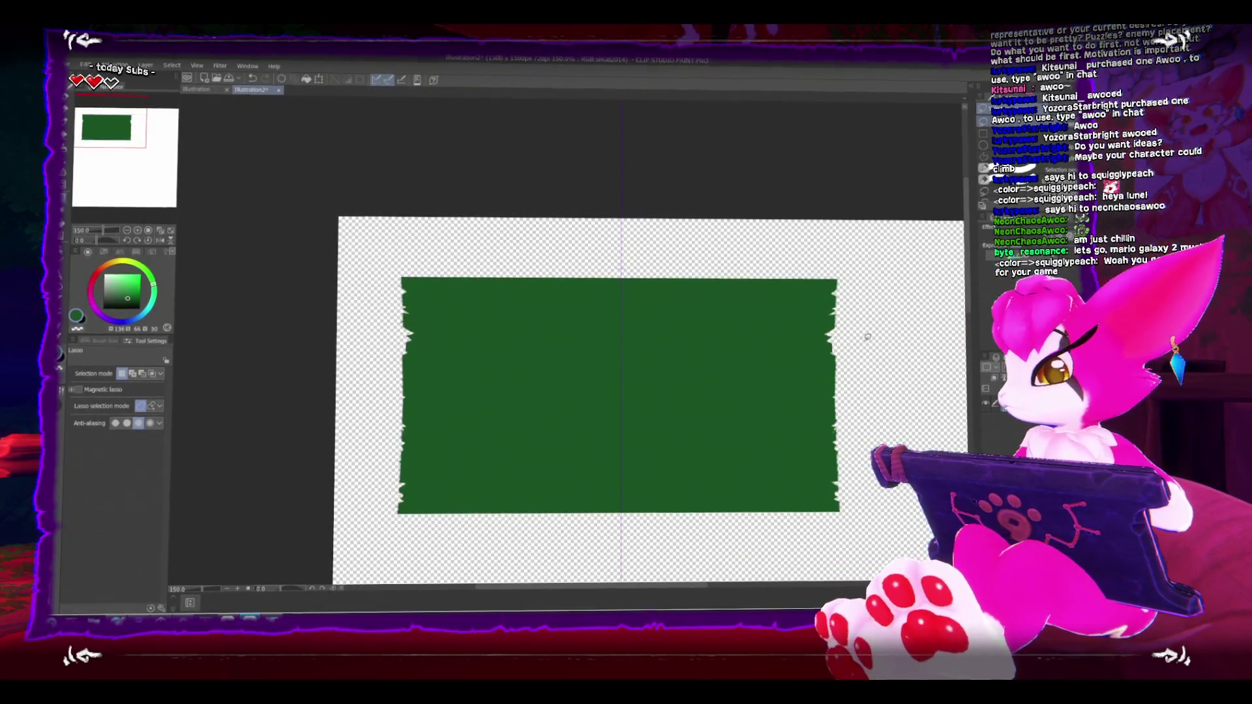
drag(857, 363, 845, 349)
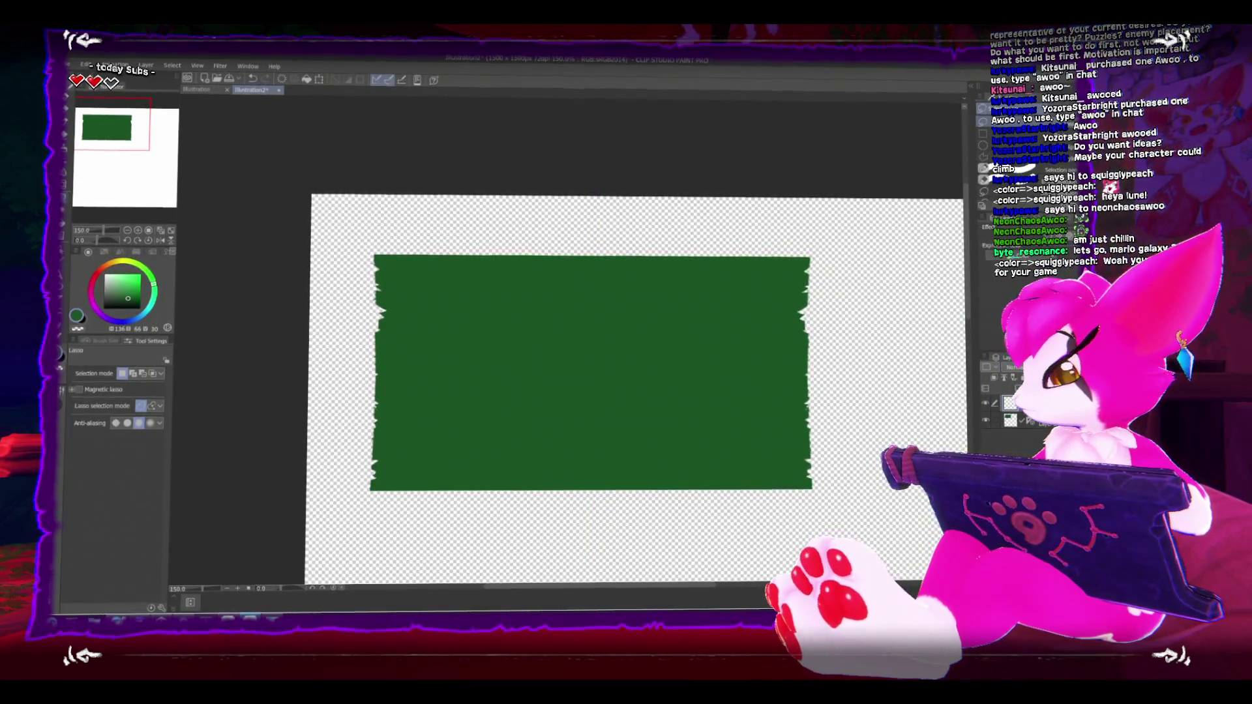
Step: Cycle through the brush sub tools, then delete the unneeded layer and confirm
key(b)
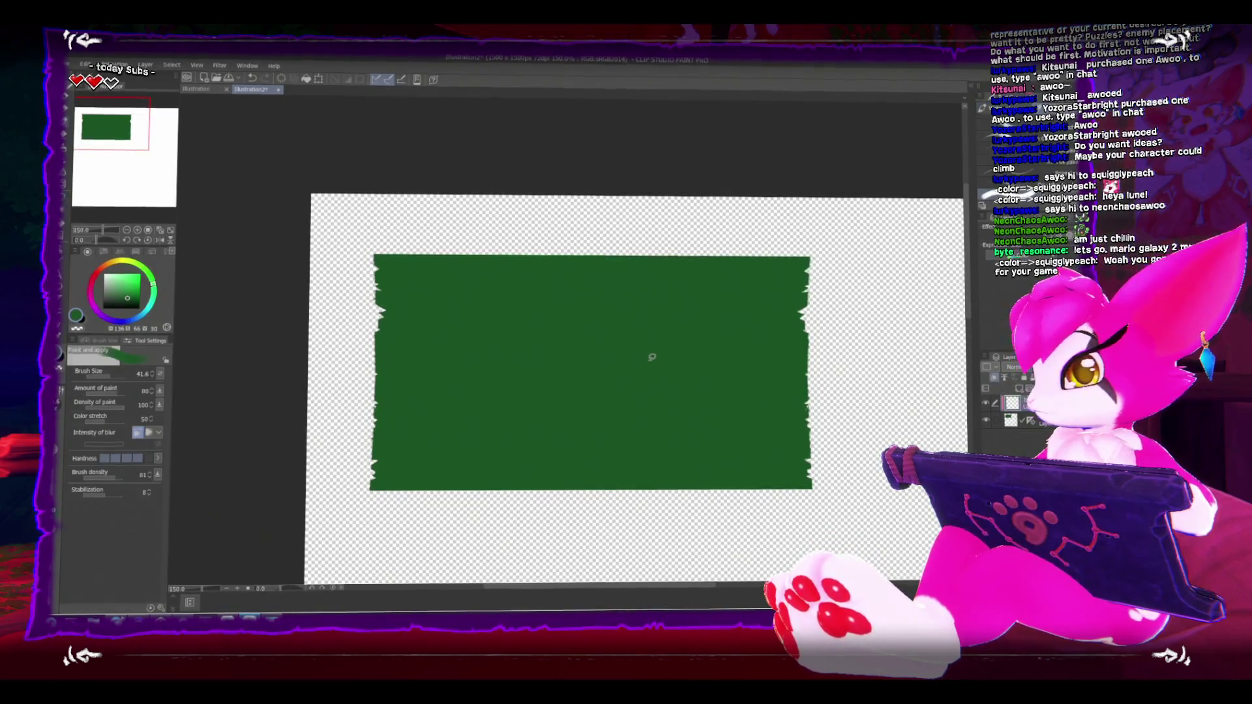
key(b)
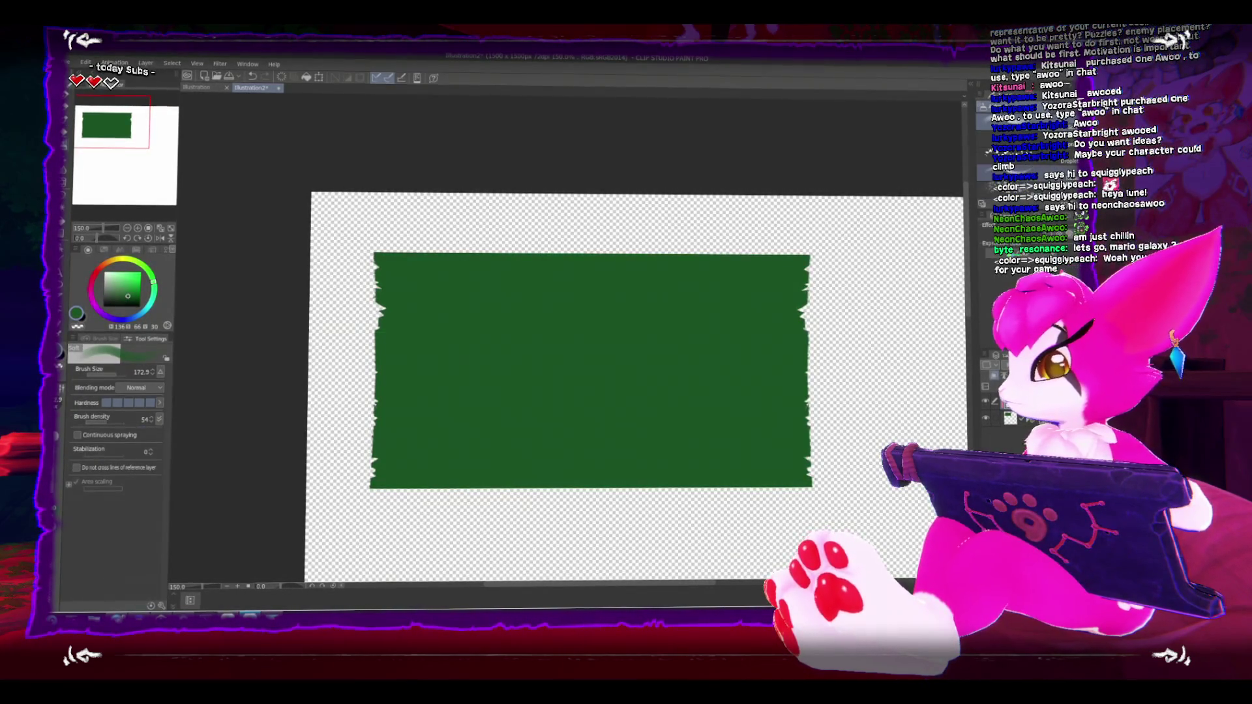
key(b)
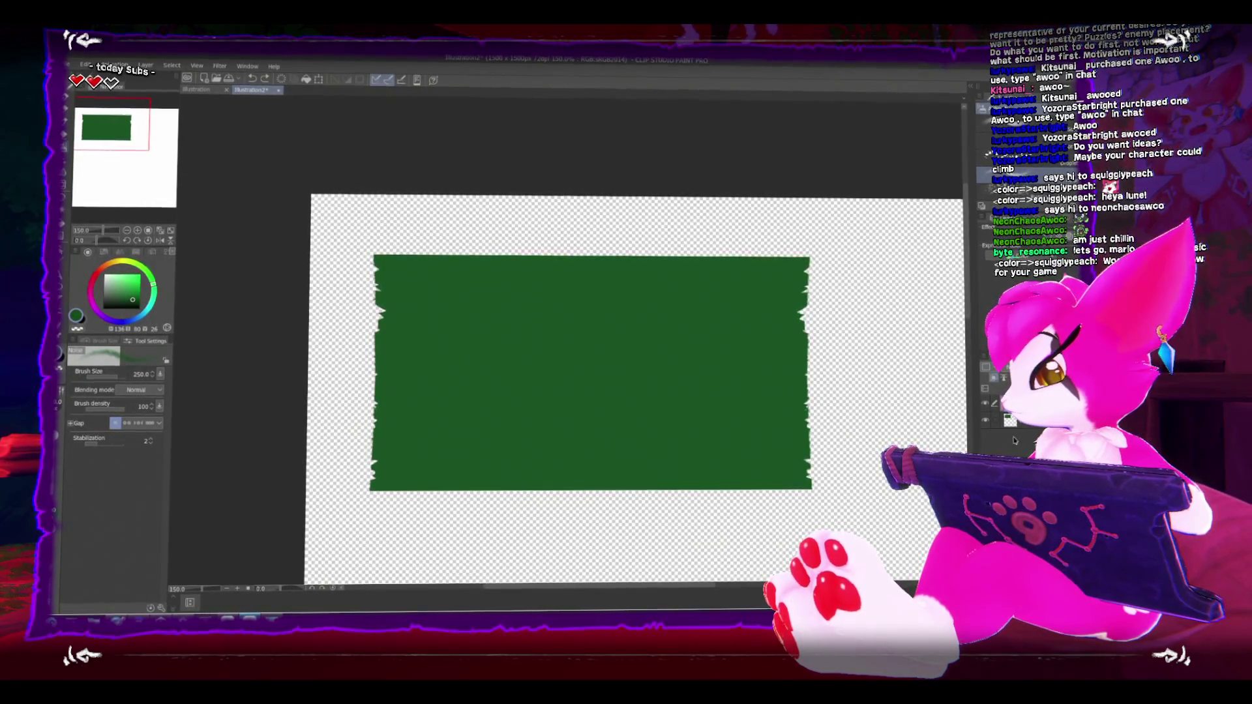
key(Delete)
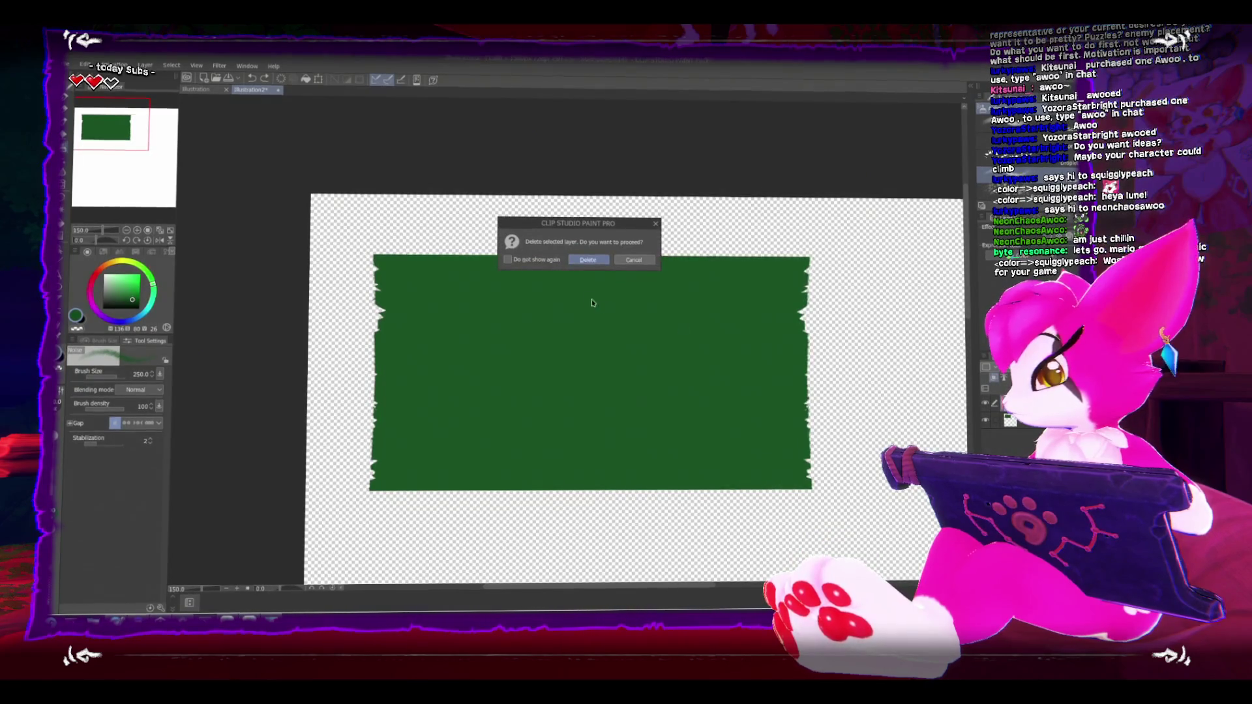
click(589, 260)
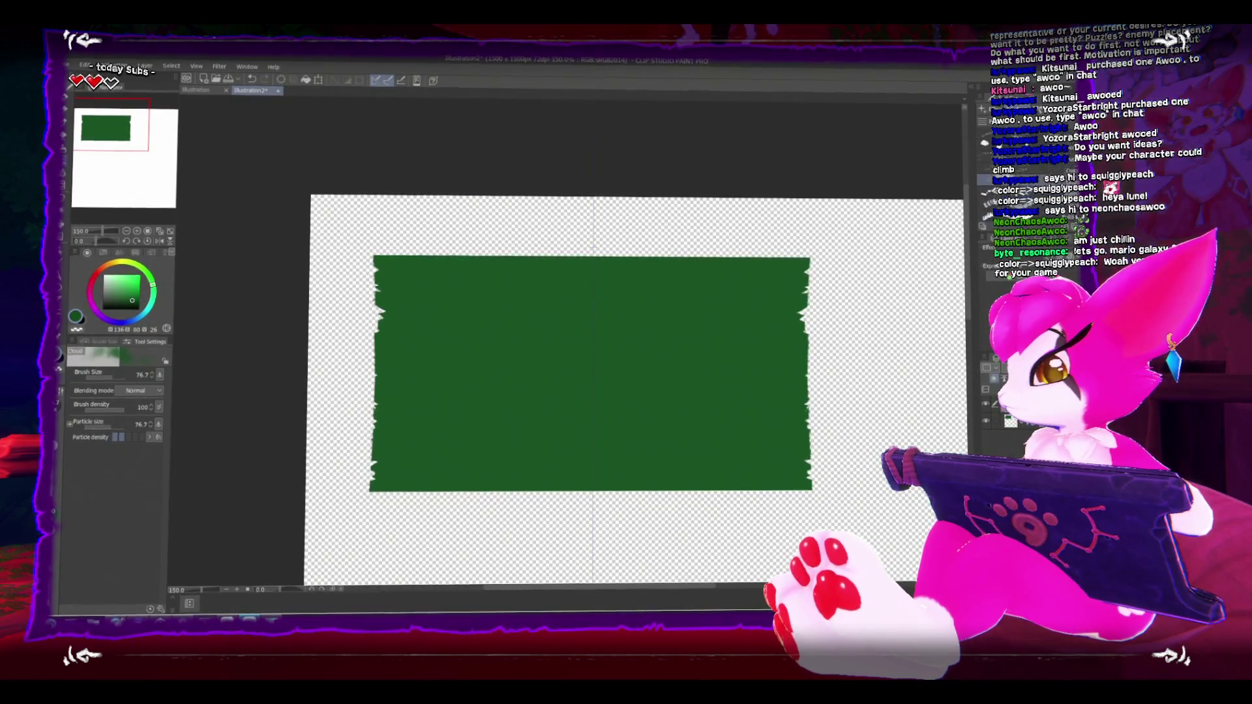
Step: Paint darker green shading along the panel's torn edges with the Gouache blender at size 30
key(b)
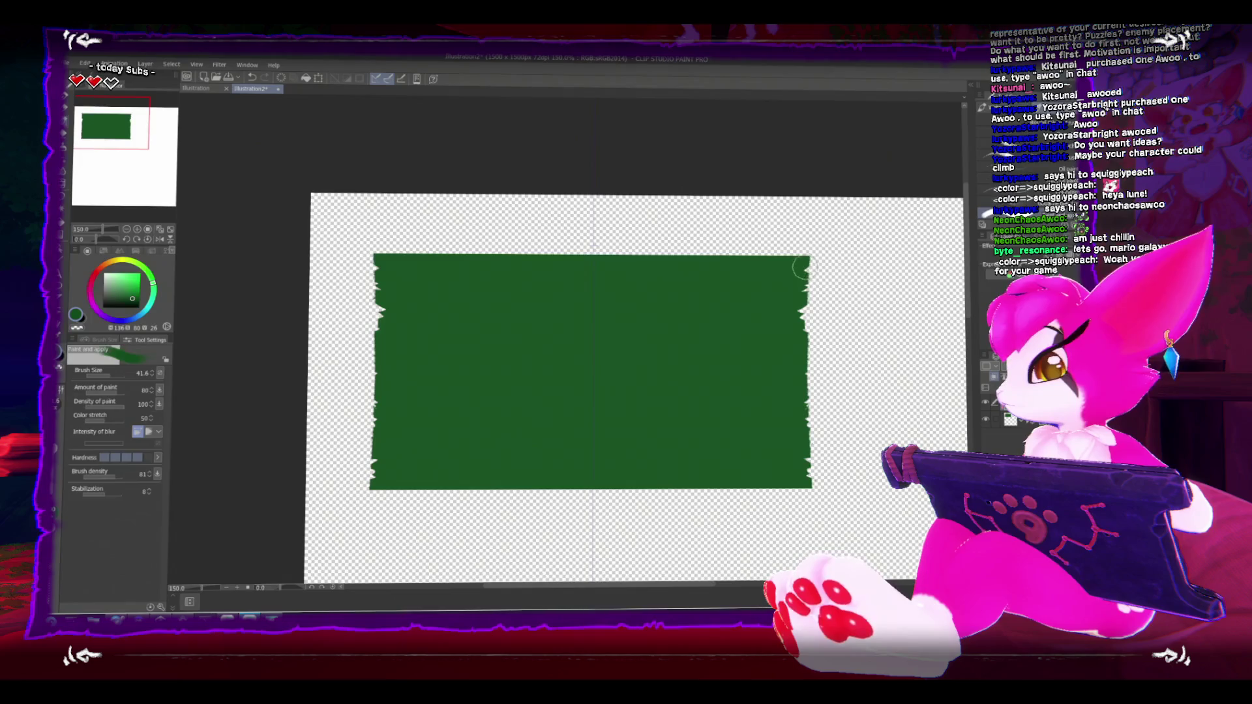
key(b)
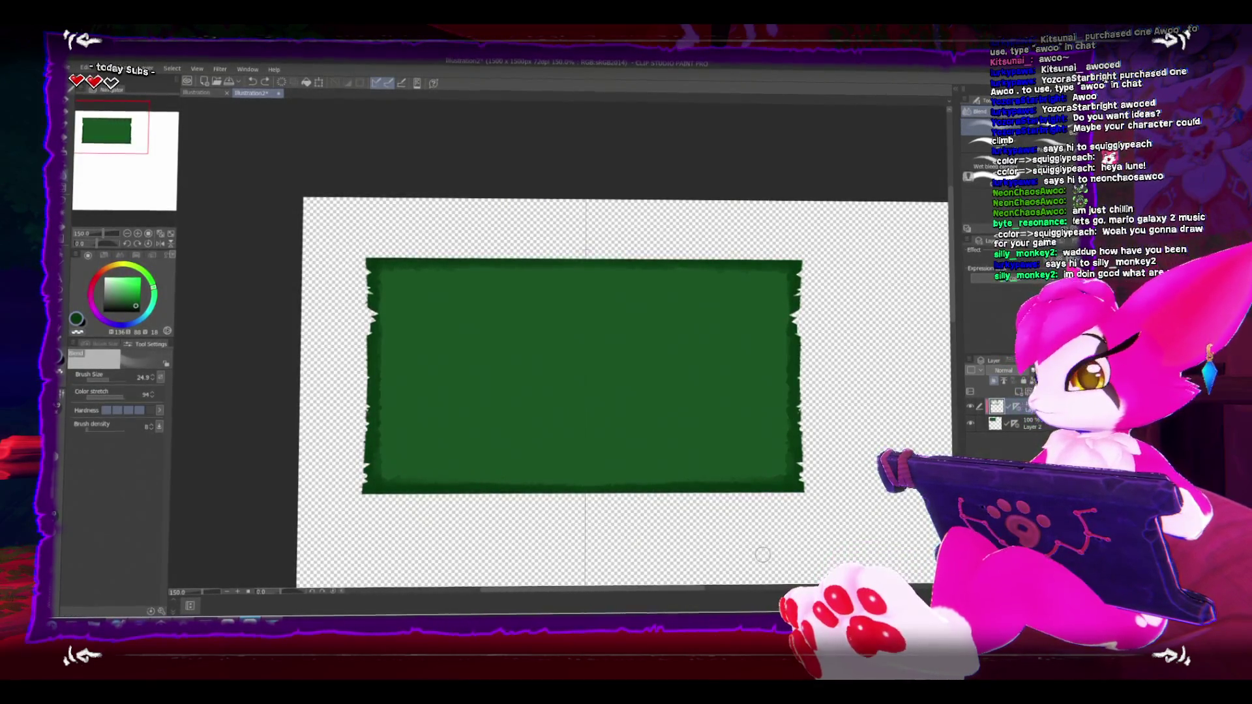
key(bracketright)
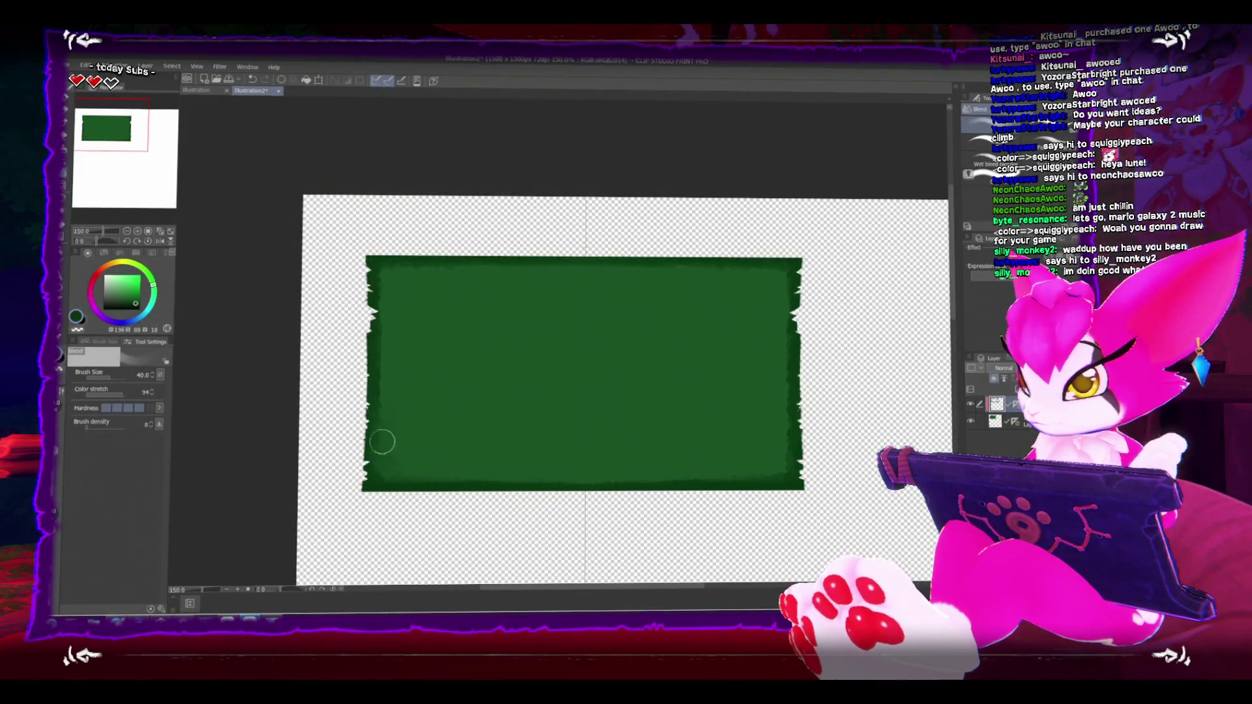
Step: Soften the dark edge shading inward with the Wet blend and Blend blenders
click(978, 163)
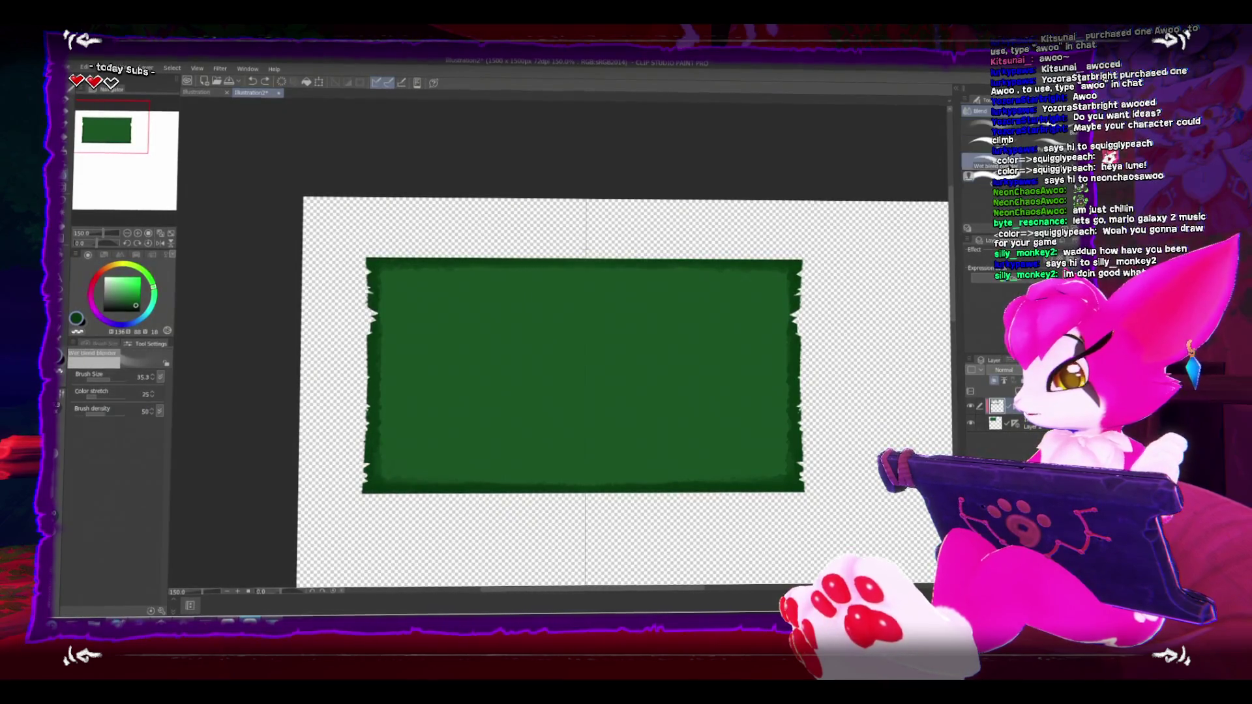
drag(385, 474, 455, 474)
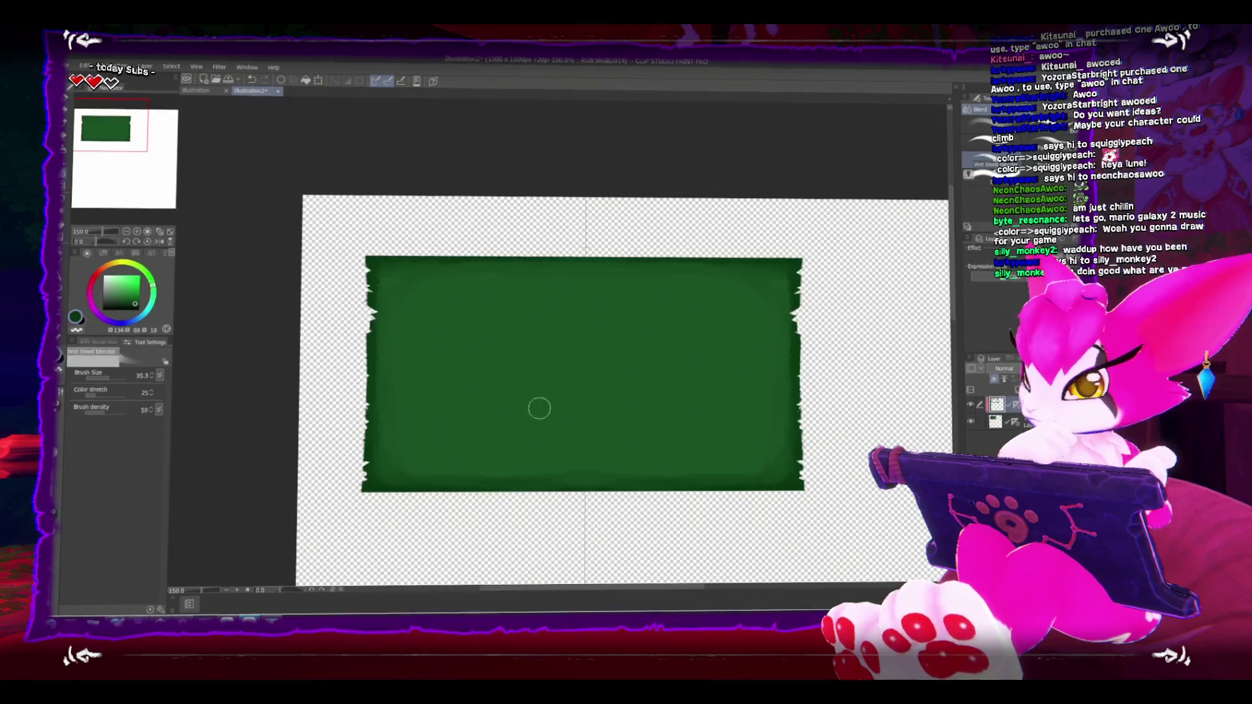
click(965, 142)
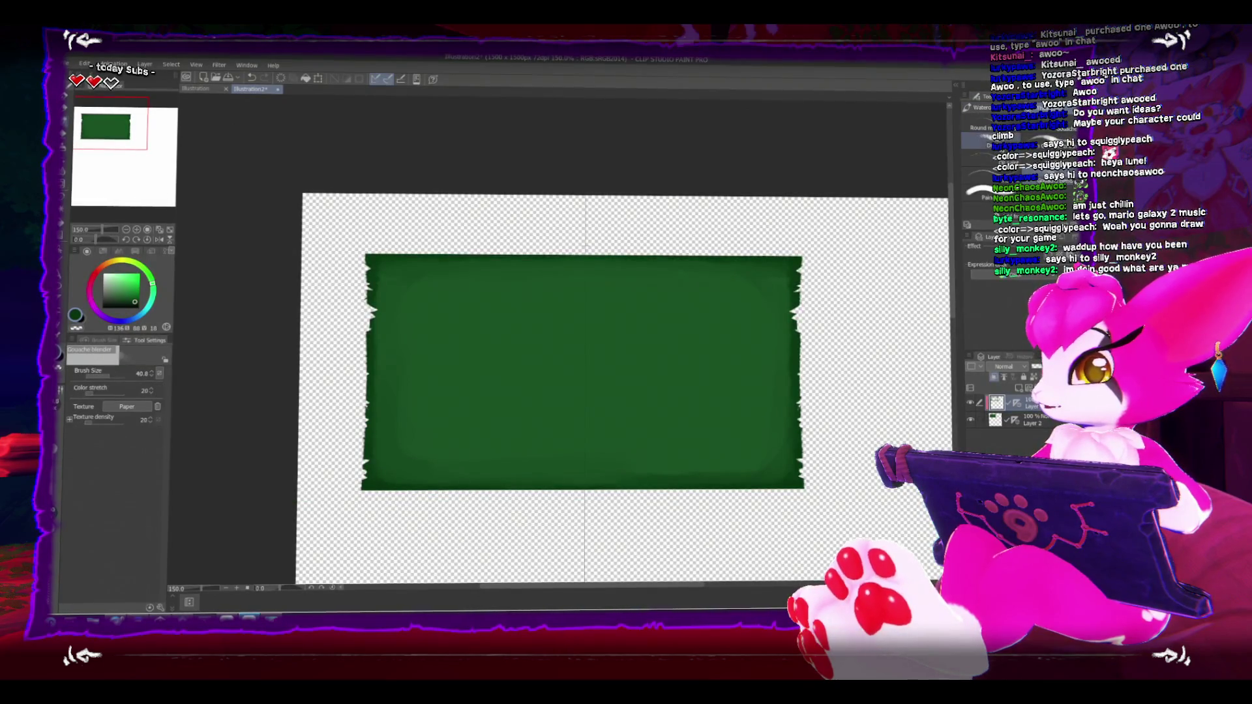
click(973, 169)
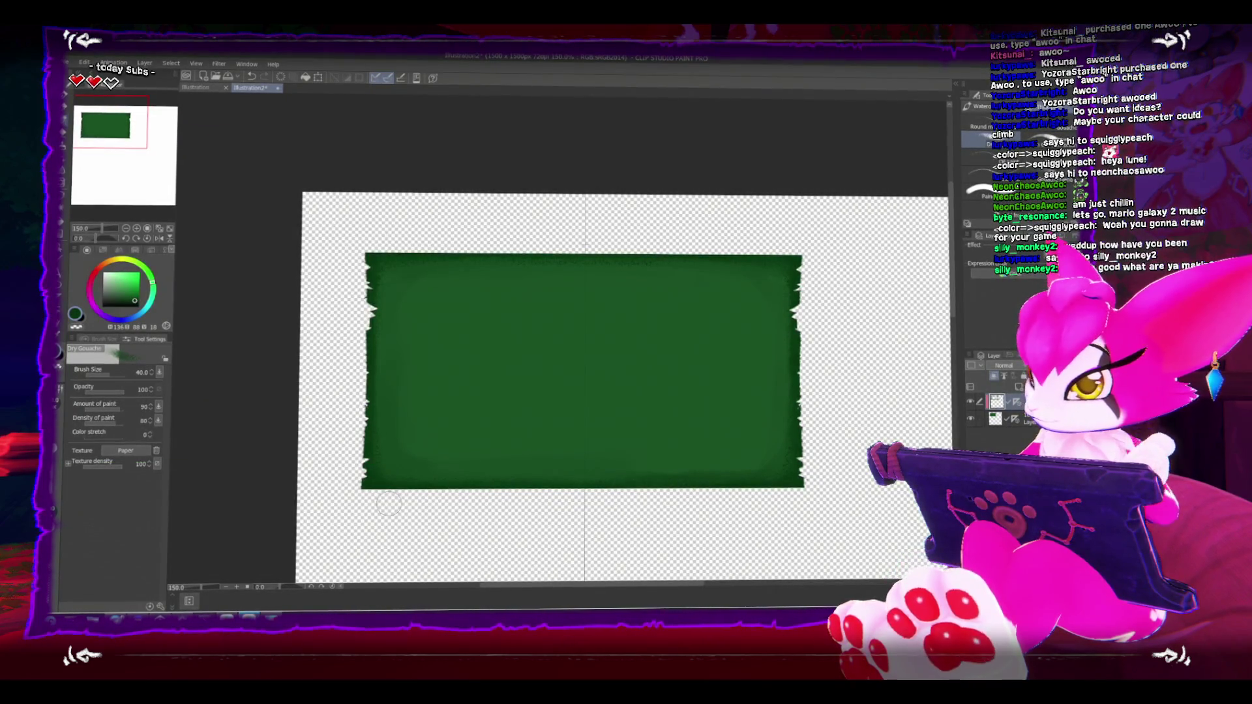
Step: Erase and lasso small torn notches into the panel's top and bottom edges, then deselect
key(e)
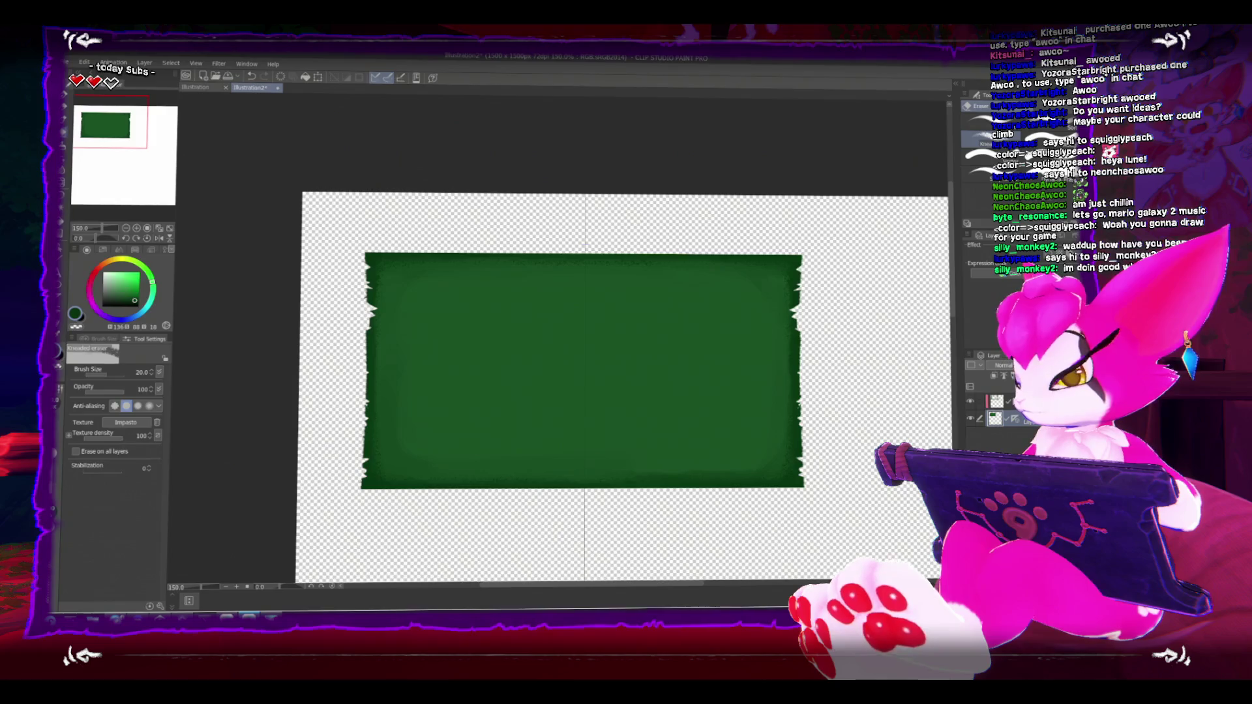
key(m)
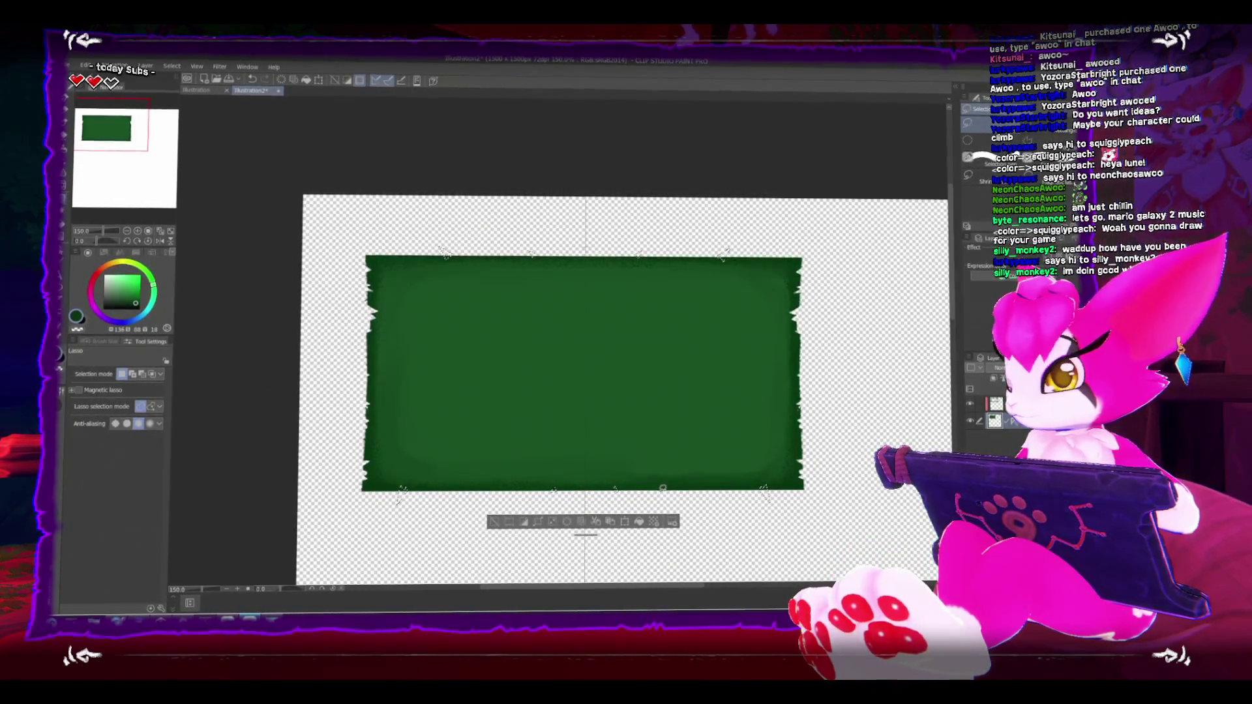
key(ctrl+d)
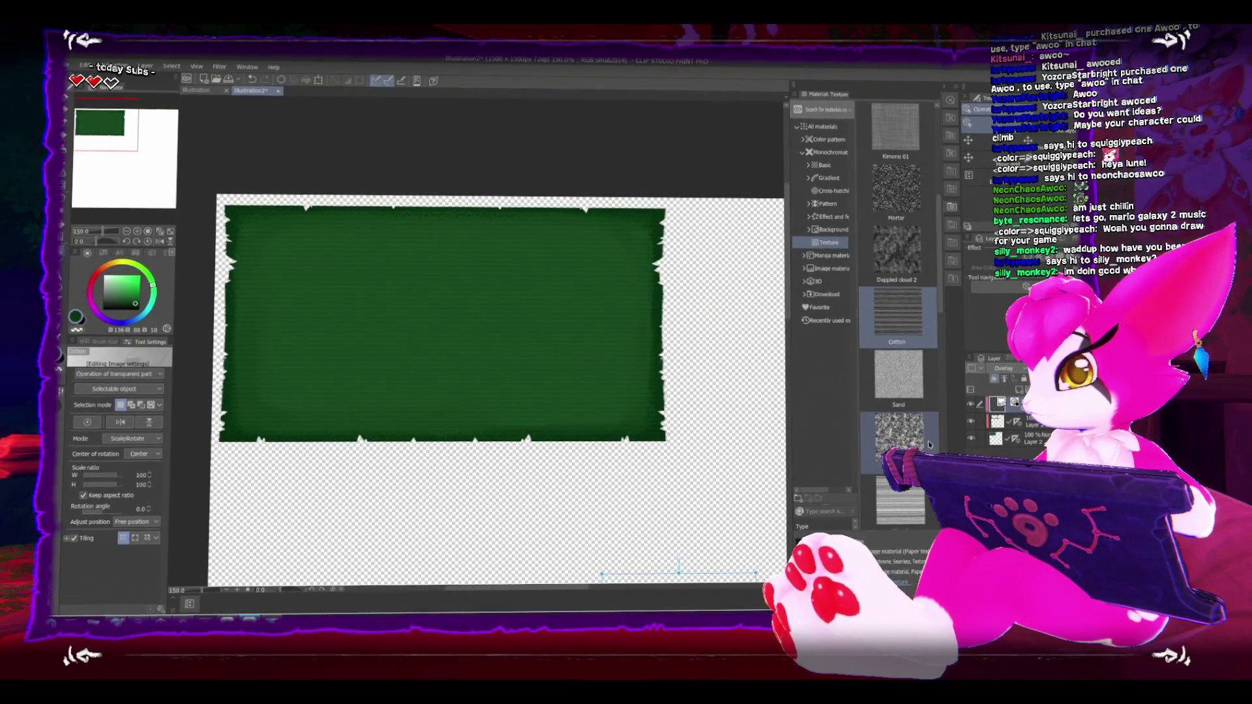
Step: Select the green panel's layer at the bottom of the layer stack
scroll(929, 444, down, 5)
scroll(929, 443, down, 5)
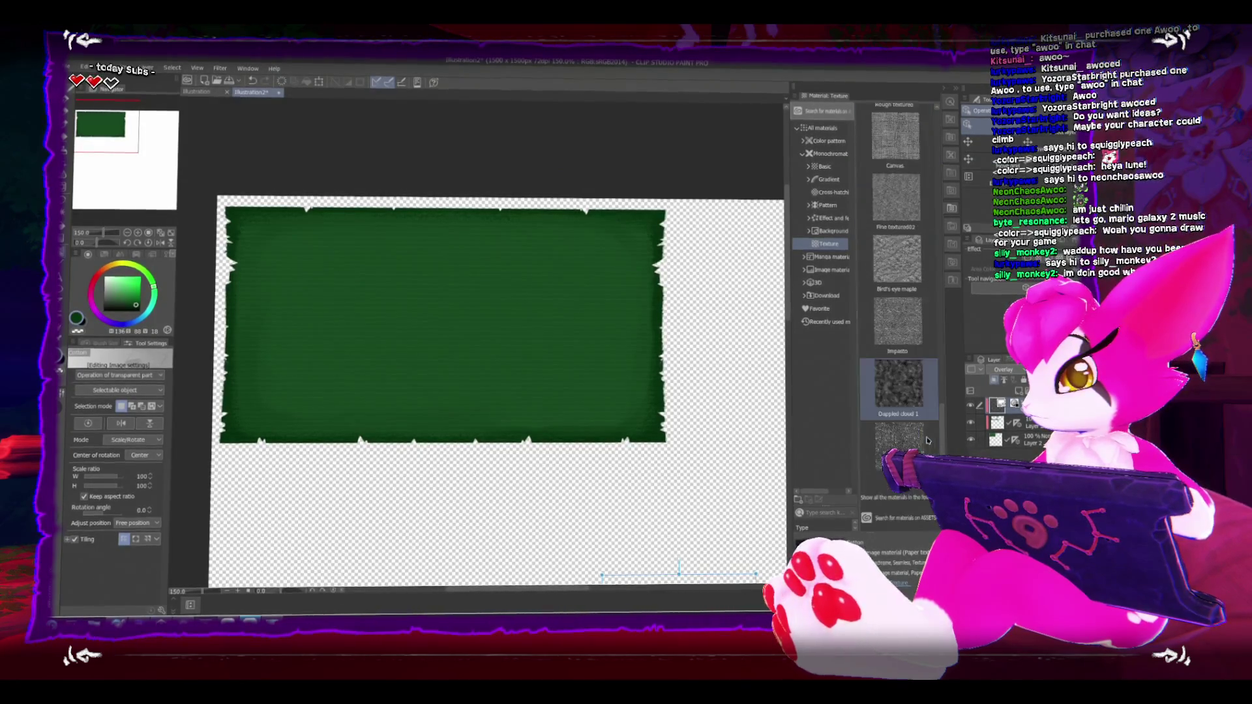
scroll(928, 438, down, 5)
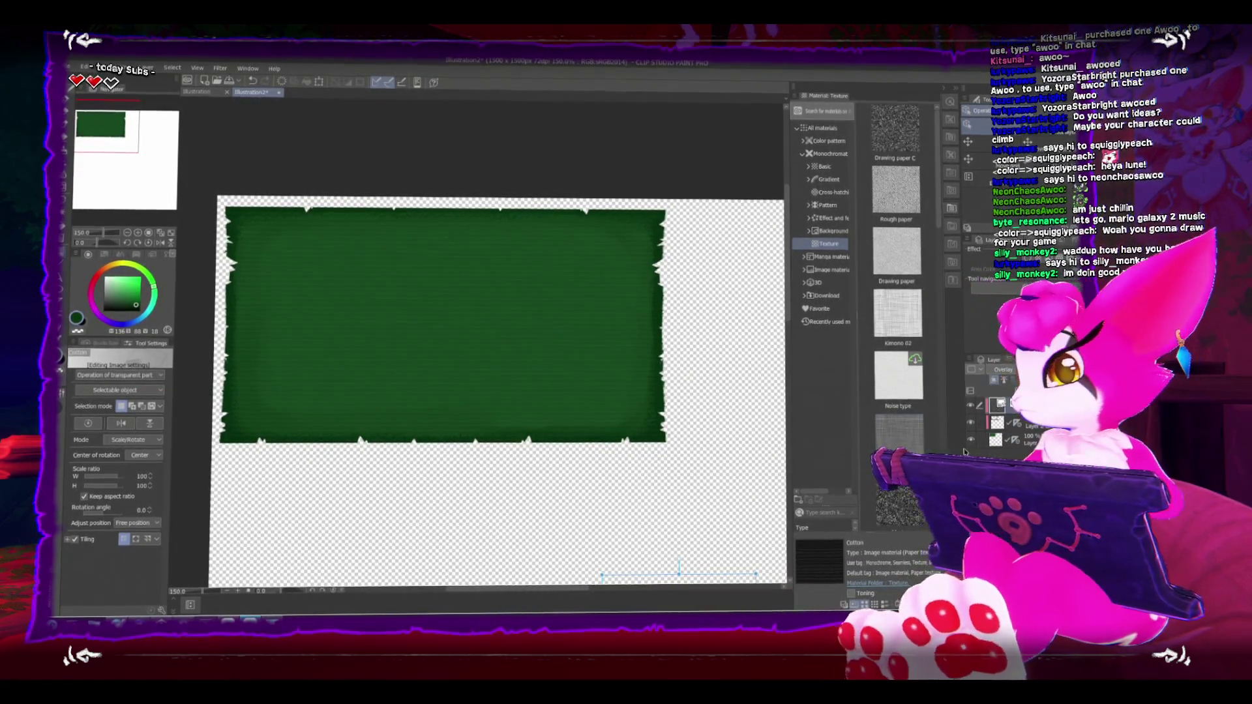
click(998, 438)
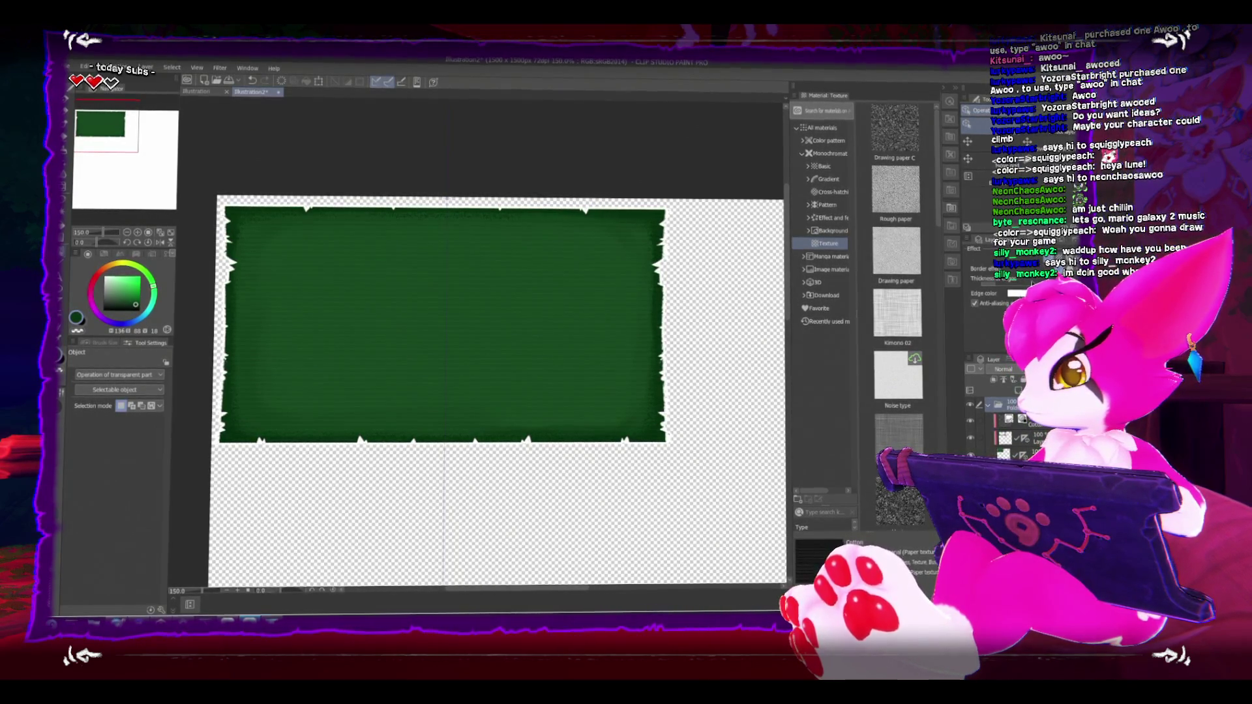
Step: Set the border edge colour to a brighter dark green
click(1015, 293)
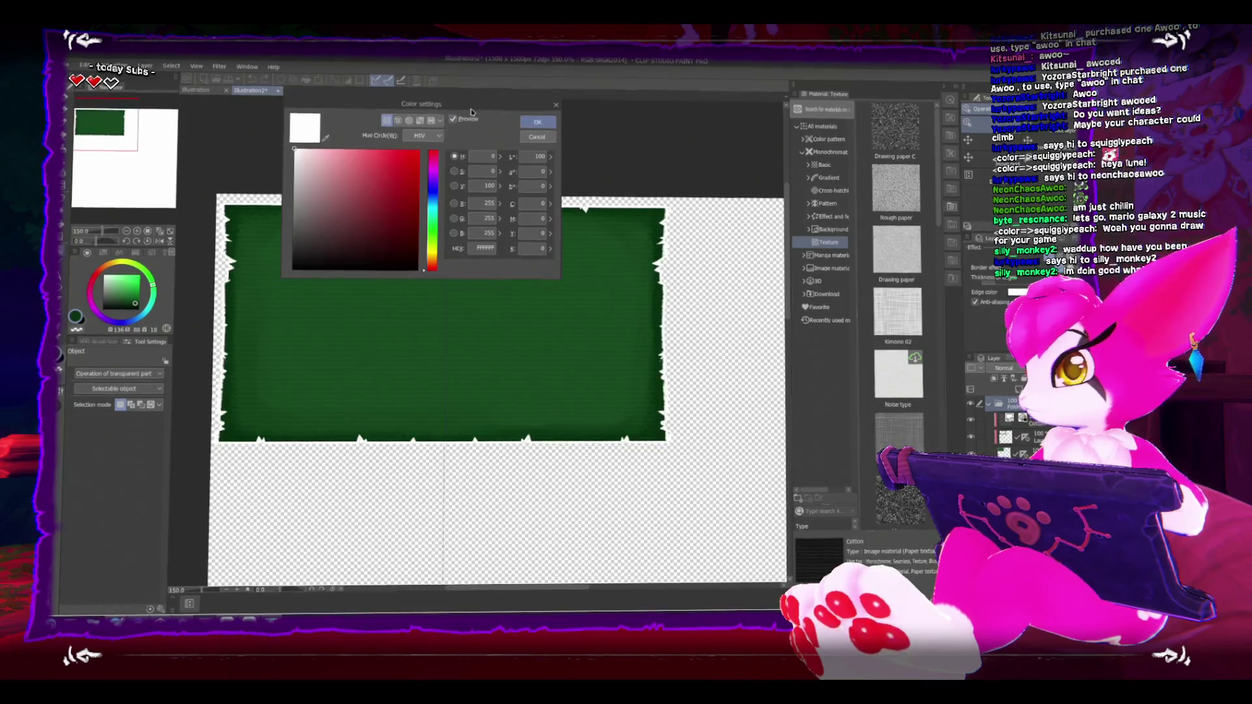
drag(418, 108, 584, 133)
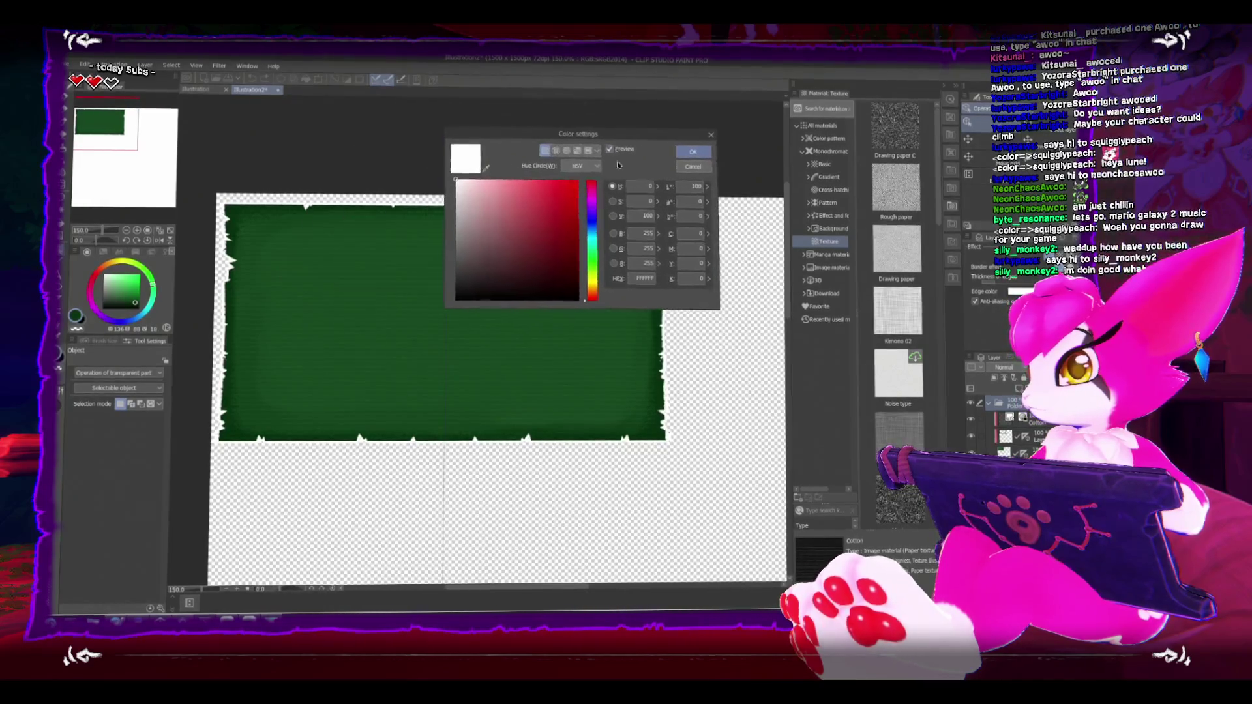
click(590, 277)
click(572, 274)
mouse_move(572, 274)
mouse_down()
mouse_move(569, 245)
mouse_move(572, 285)
mouse_up()
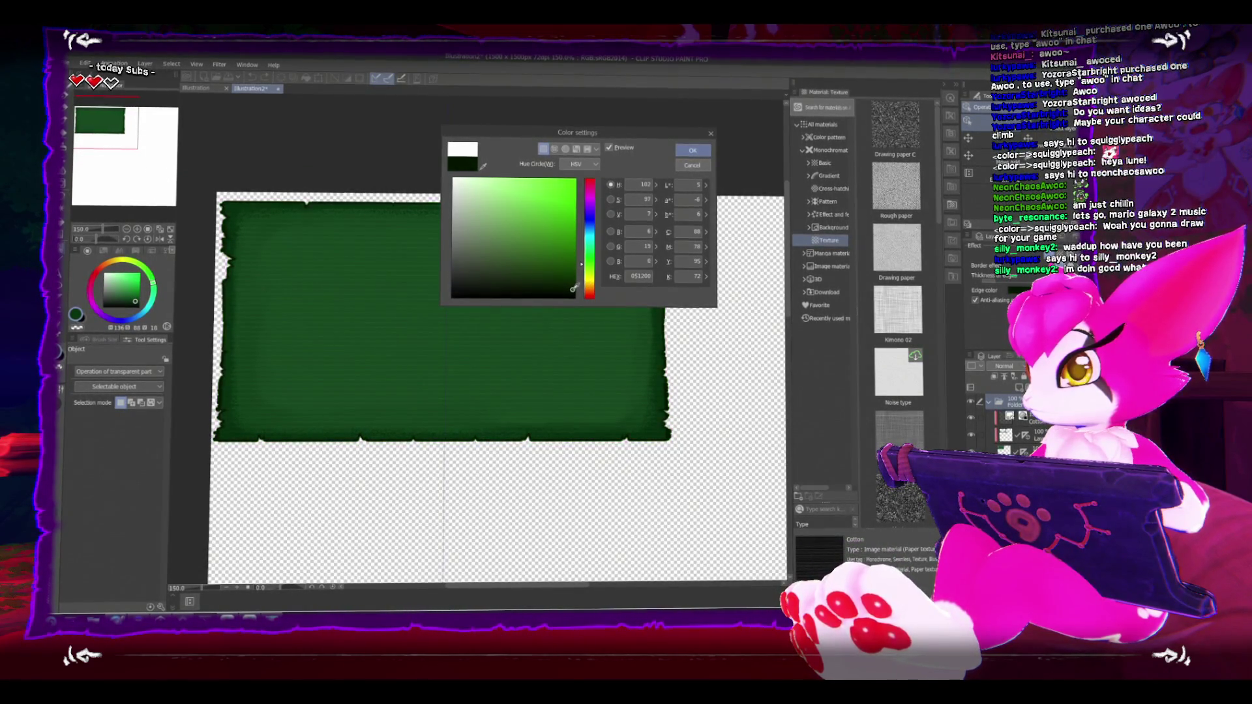
click(699, 151)
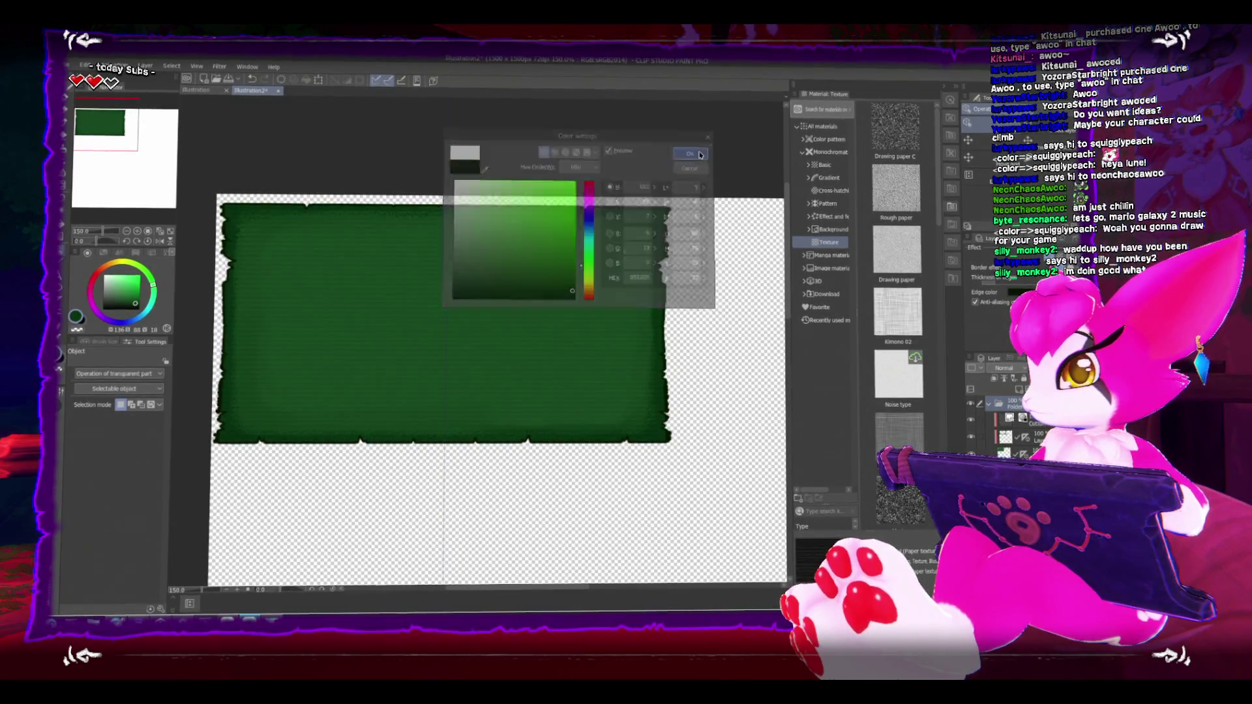
Step: Swap the kneaded eraser (shrunk to 12) for a larger ~30 px eraser and show its detailed settings
scroll(642, 252, up, 4)
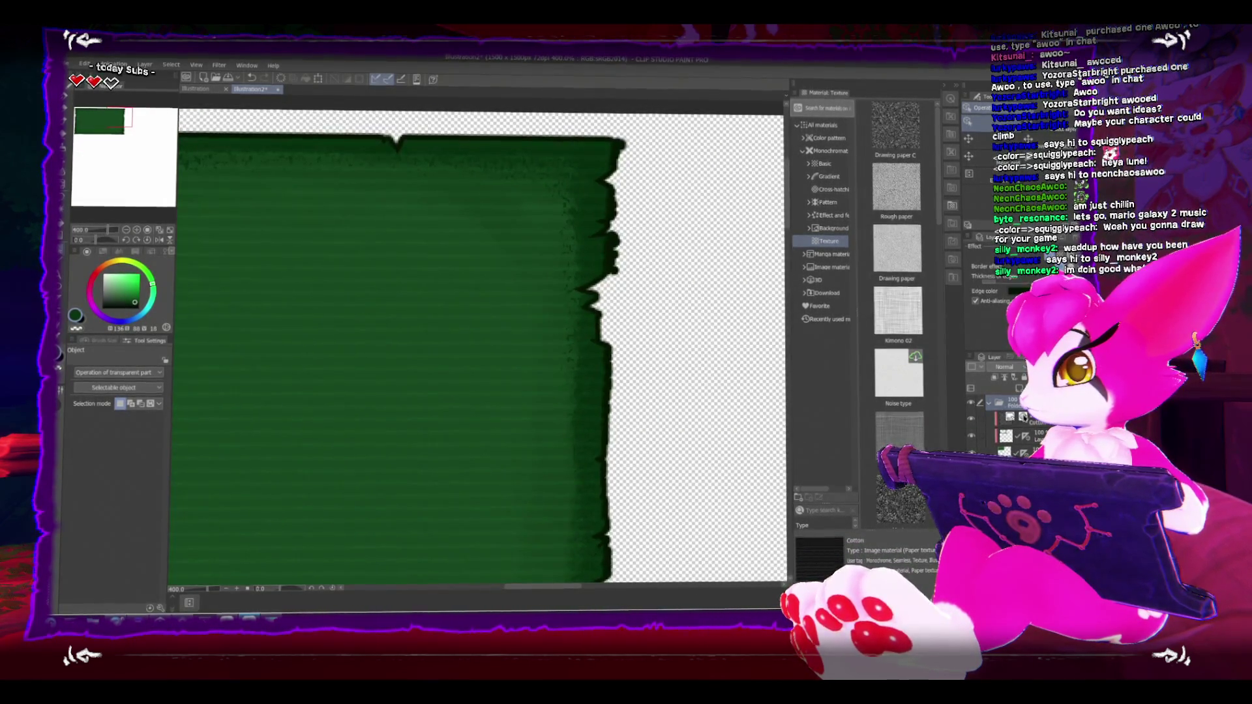
drag(662, 333, 632, 397)
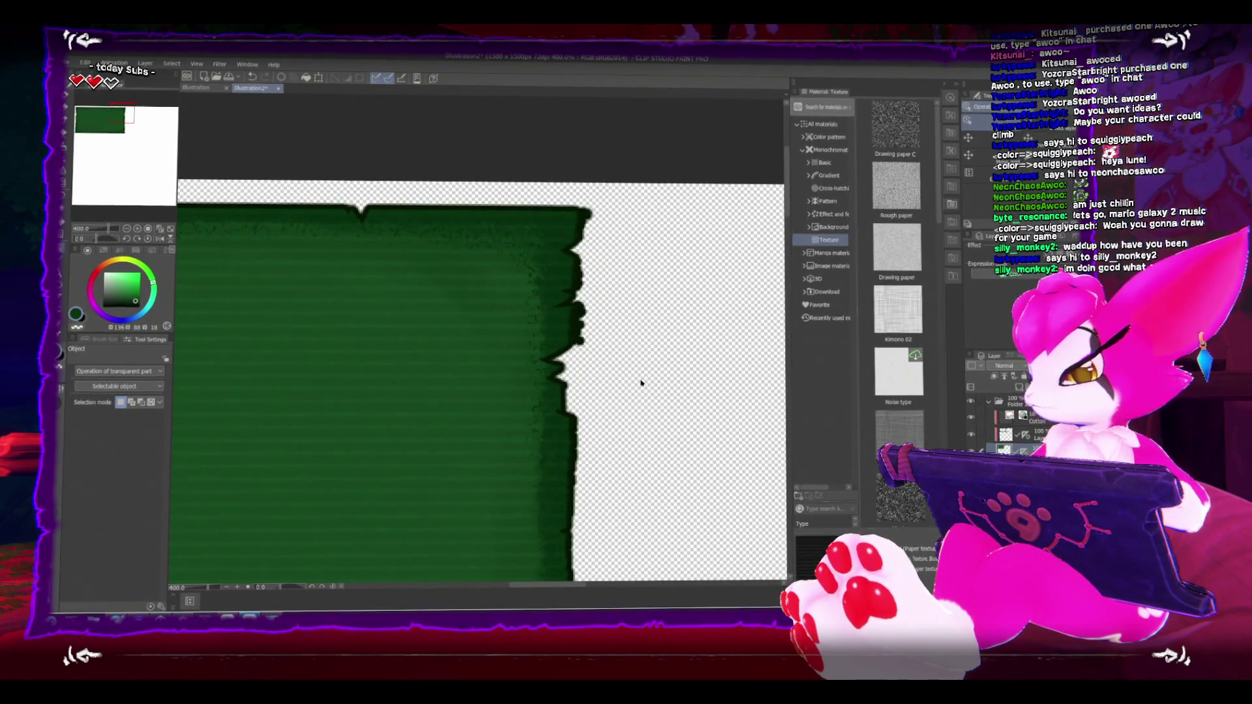
key(e)
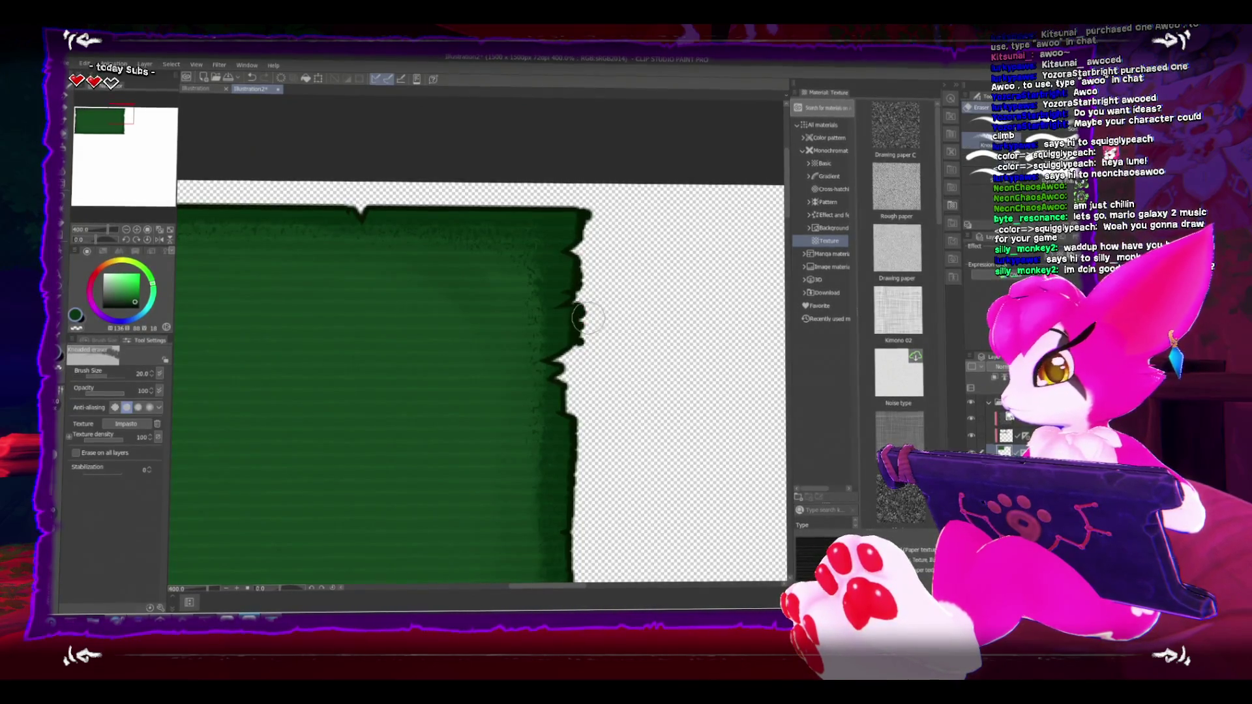
key(bracketleft)
key(bracketleft)
key(bracketleft)
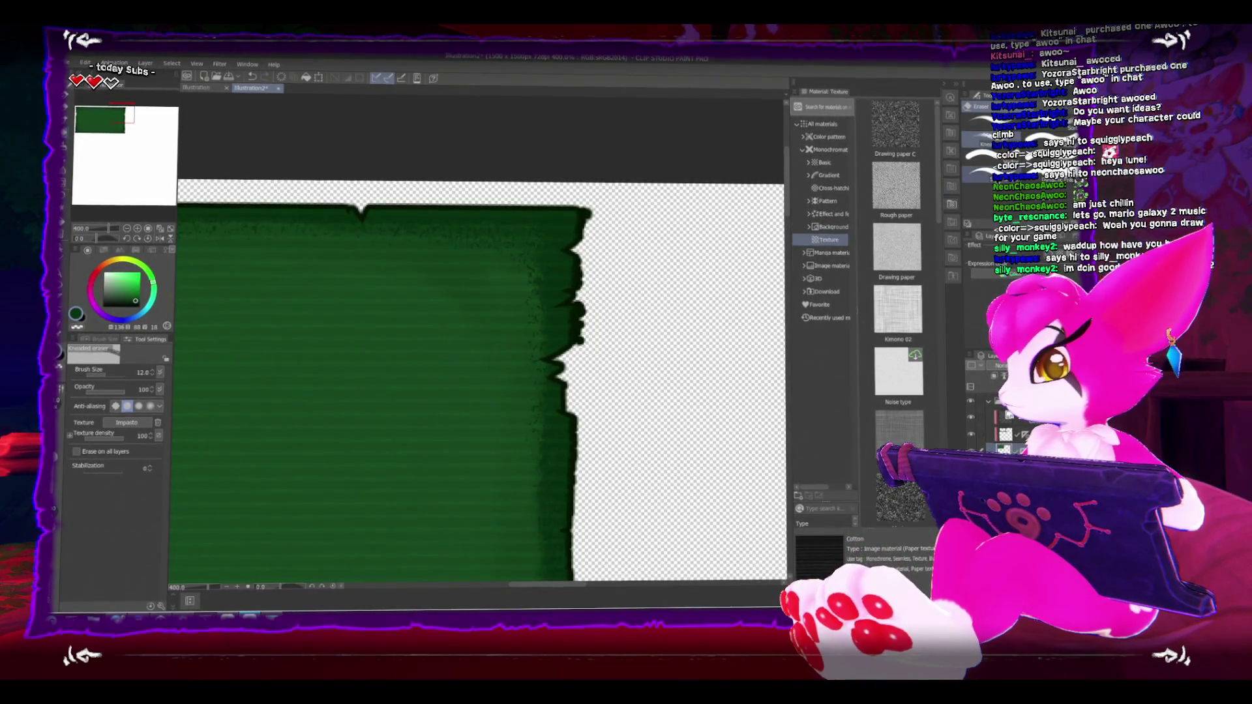
key(e)
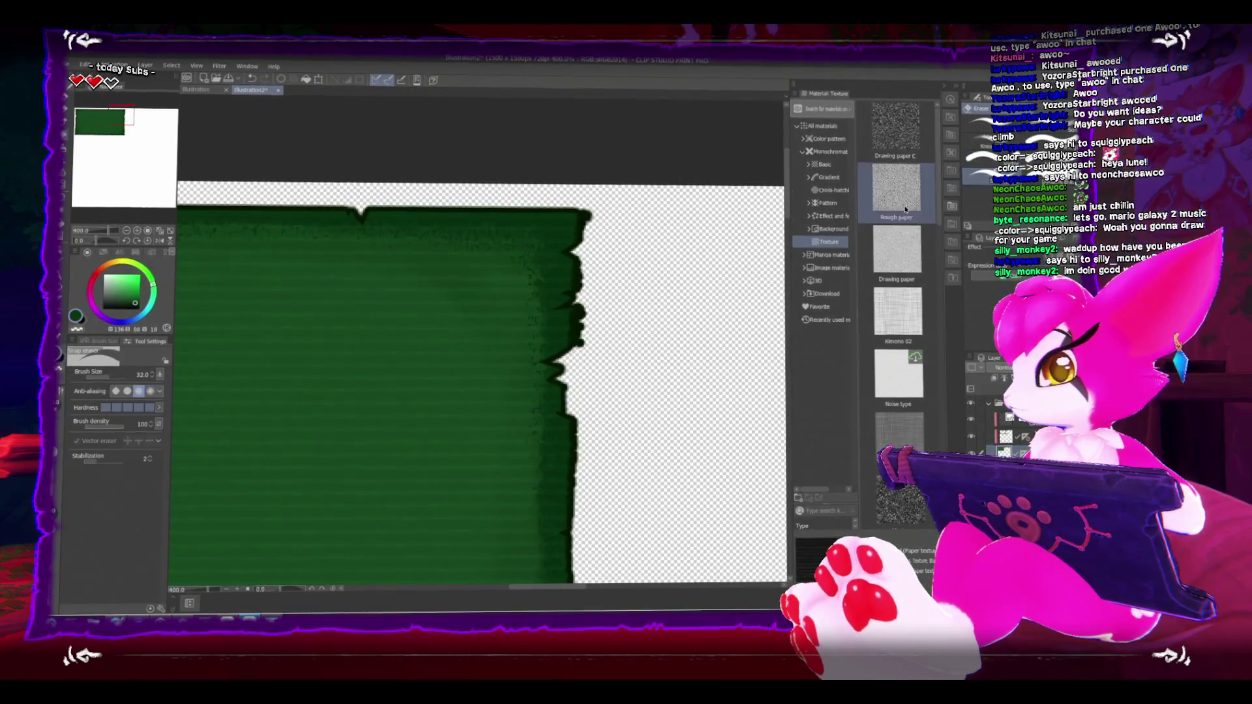
scroll(699, 271, down, 4)
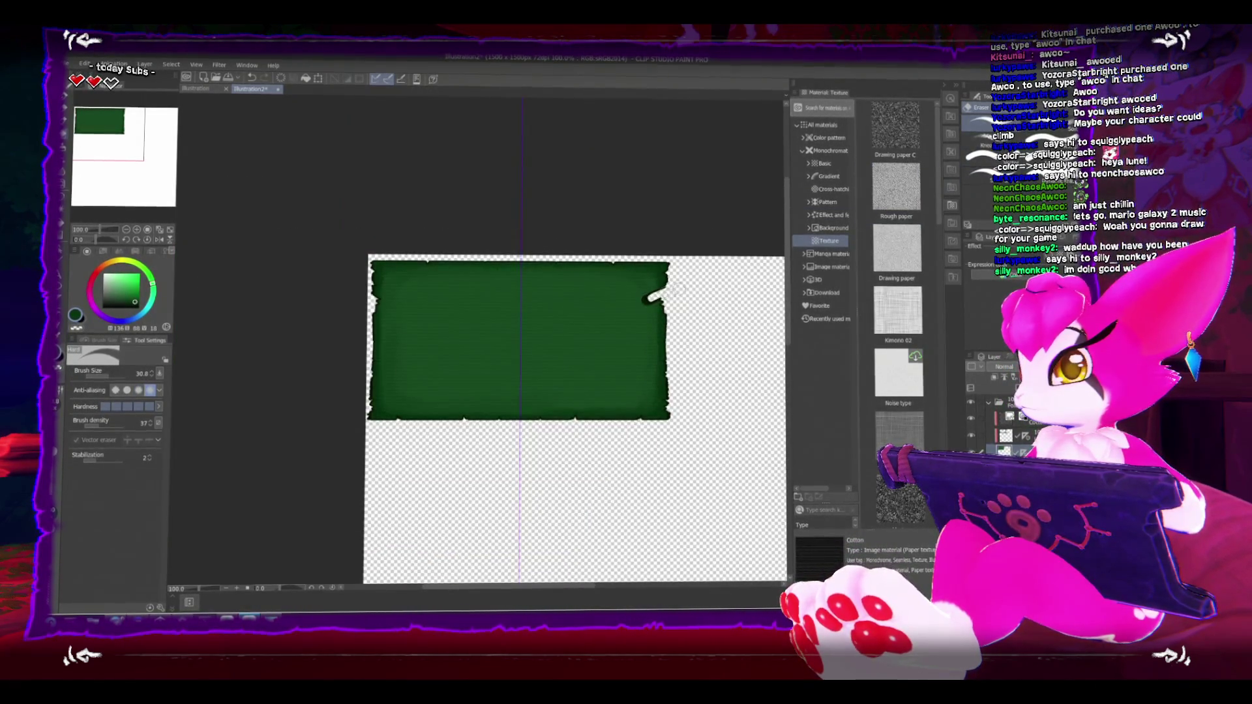
click(161, 606)
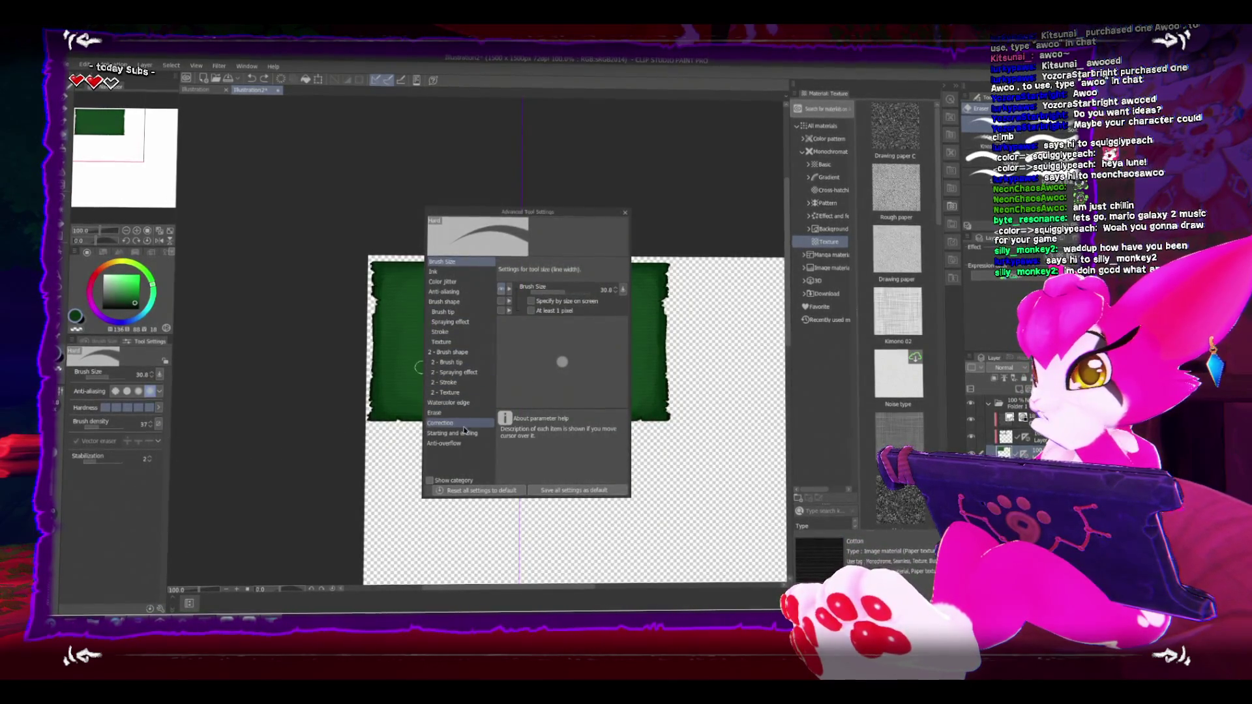
Step: Enable eraser snapping under Correction and add it to the Tool Settings palette
click(463, 424)
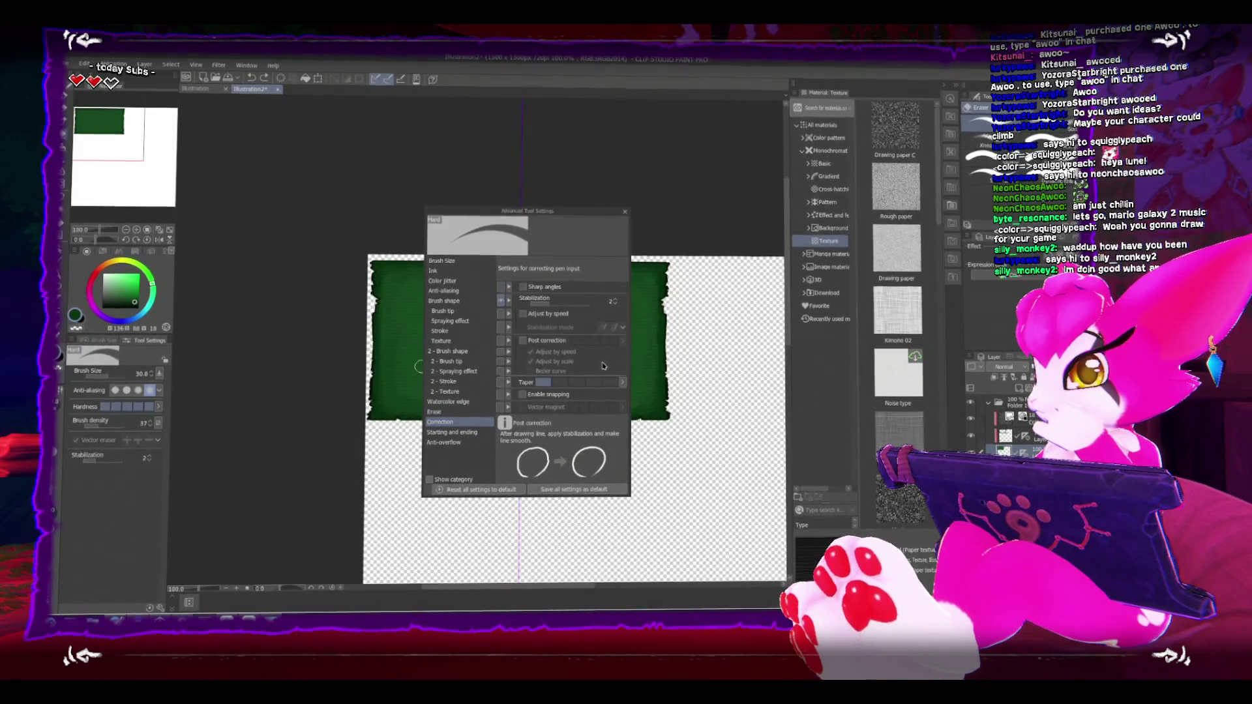
click(523, 394)
click(500, 393)
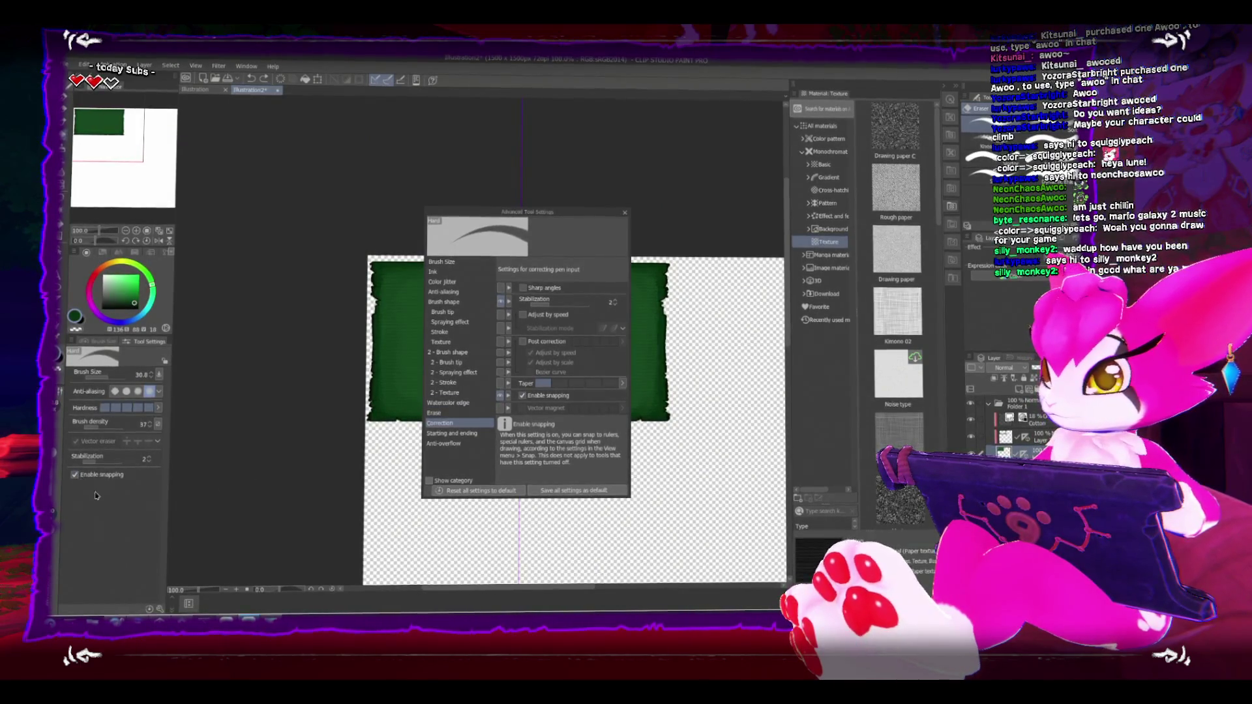
click(625, 212)
scroll(659, 268, up, 3)
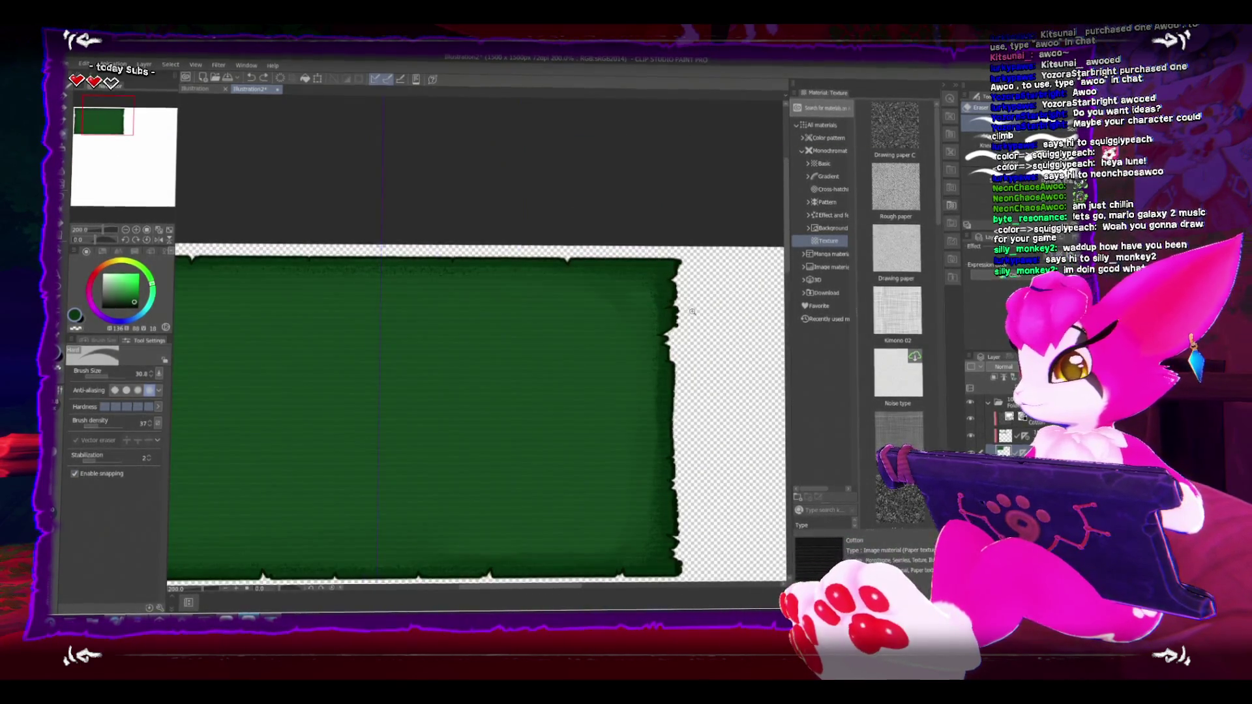
scroll(692, 310, up, 3)
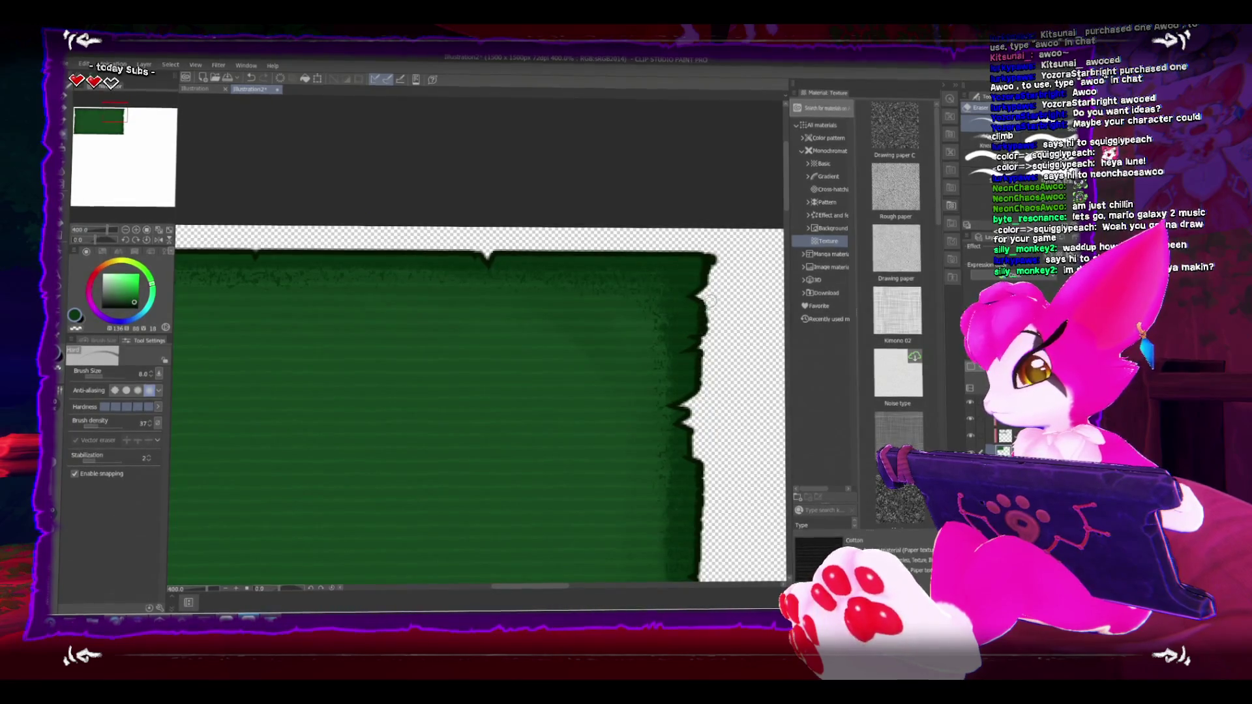
Step: Erase the rounded top-right bump and trim the panel's bottom-right corner
drag(708, 278, 712, 261)
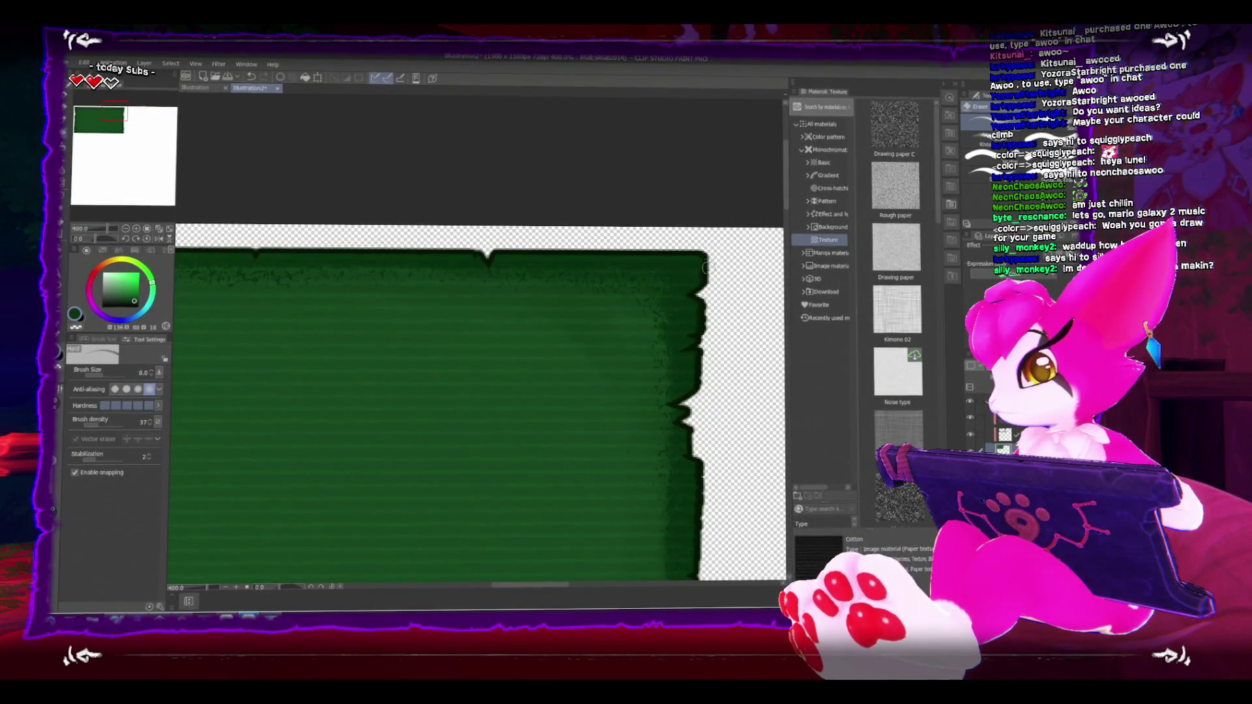
scroll(712, 447, down, 4)
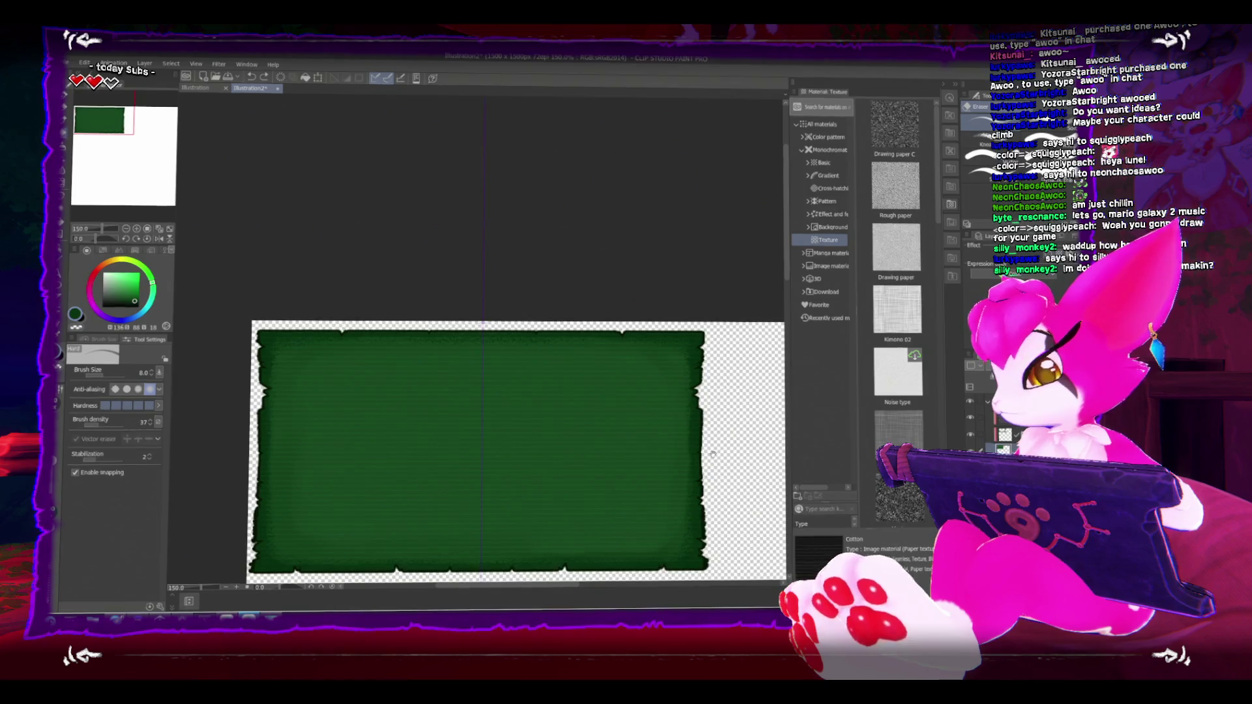
scroll(724, 489, up, 4)
scroll(723, 489, down, 2)
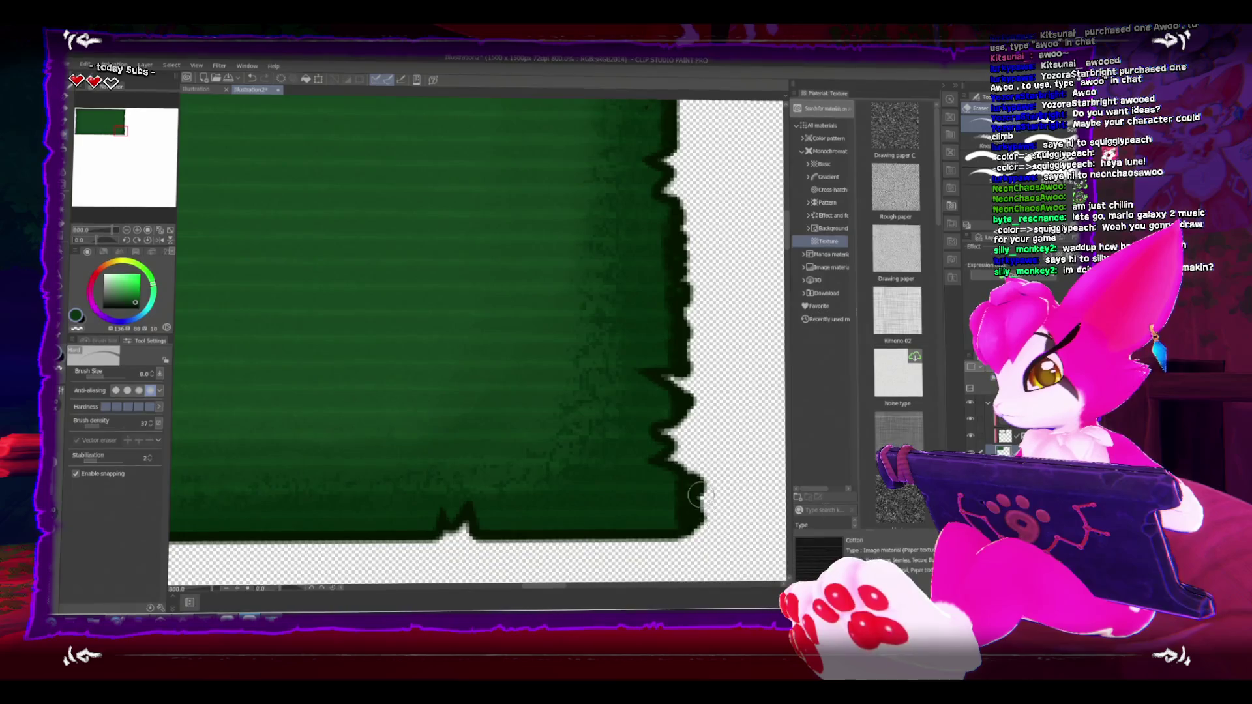
drag(698, 476, 689, 518)
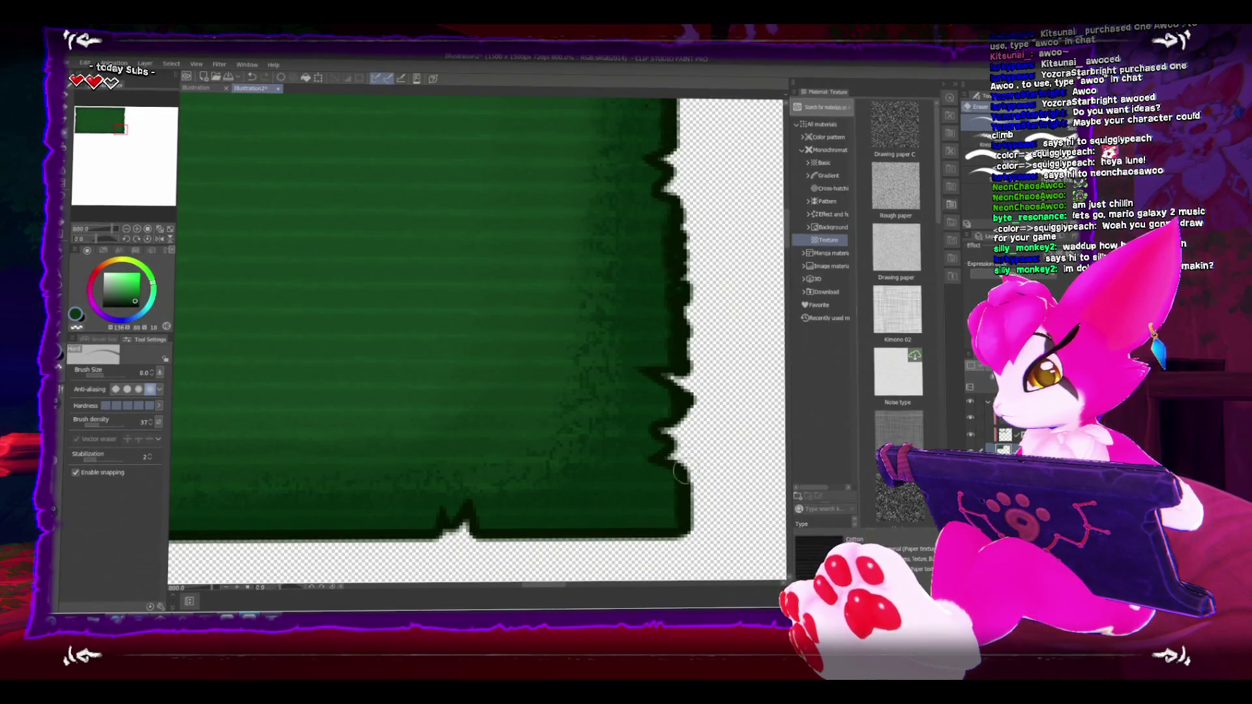
scroll(683, 471, down, 5)
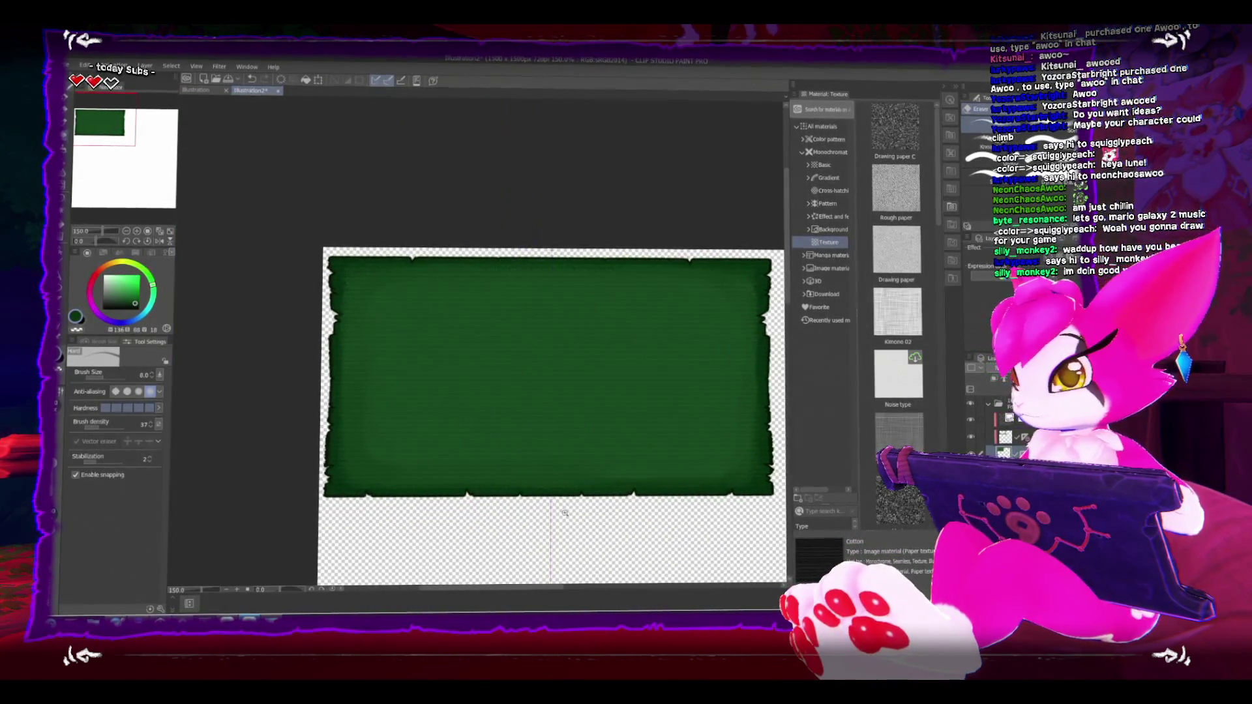
scroll(349, 497, up, 5)
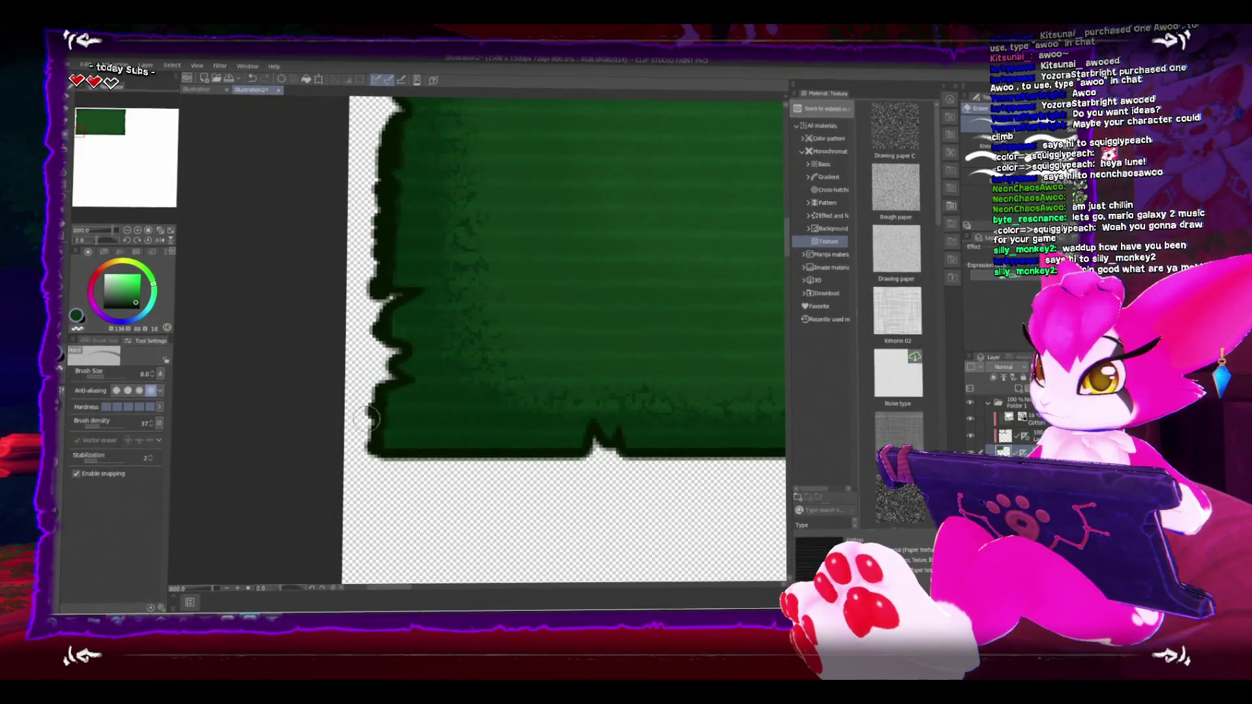
Step: Tear ragged notches along the panel's left edge
drag(371, 408, 377, 538)
mouse_move(381, 457)
mouse_down()
mouse_move(391, 294)
mouse_move(378, 427)
mouse_move(378, 346)
mouse_move(419, 271)
mouse_move(394, 196)
mouse_move(392, 391)
mouse_move(386, 375)
mouse_up()
drag(384, 215, 391, 180)
drag(390, 320, 391, 287)
drag(399, 349, 388, 305)
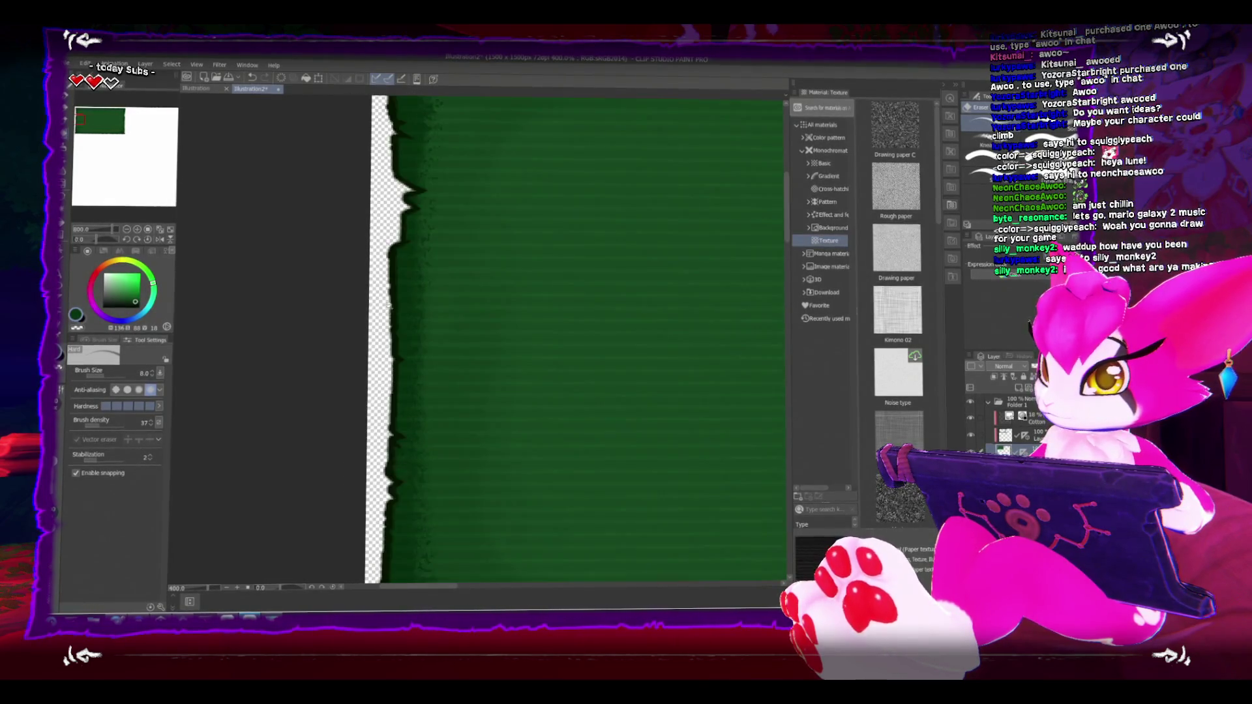
scroll(394, 267, up, 4)
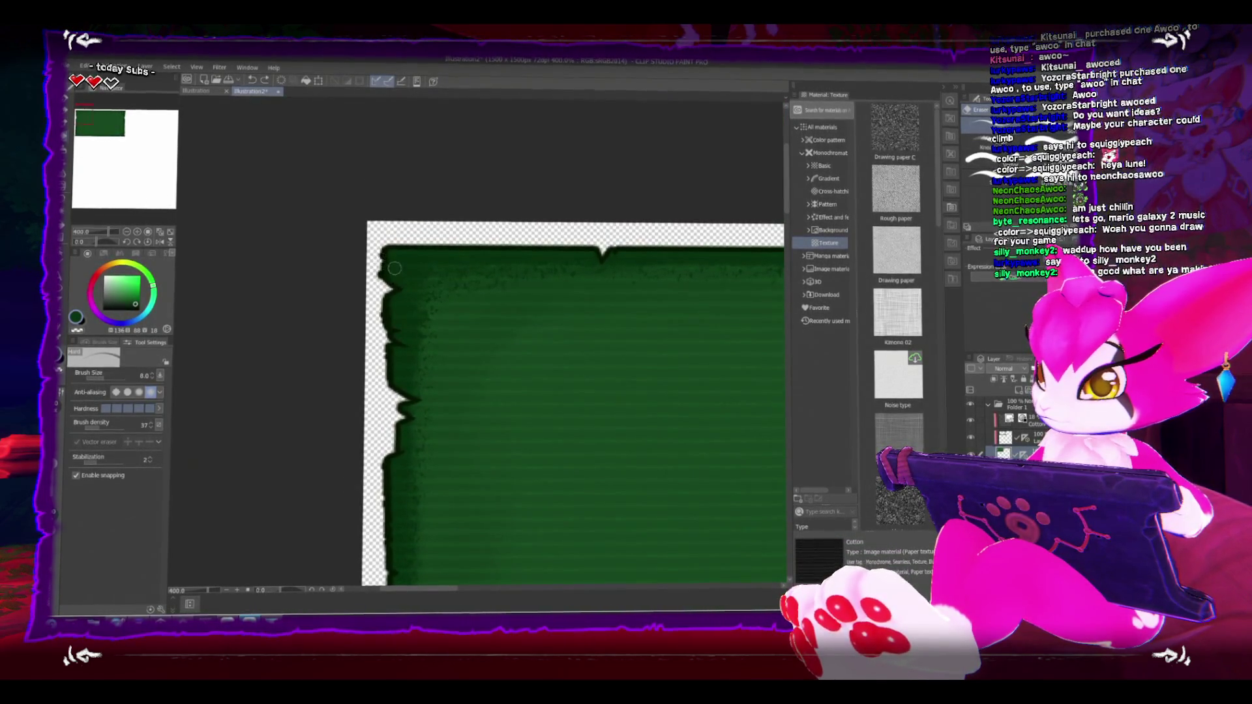
scroll(523, 333, down, 3)
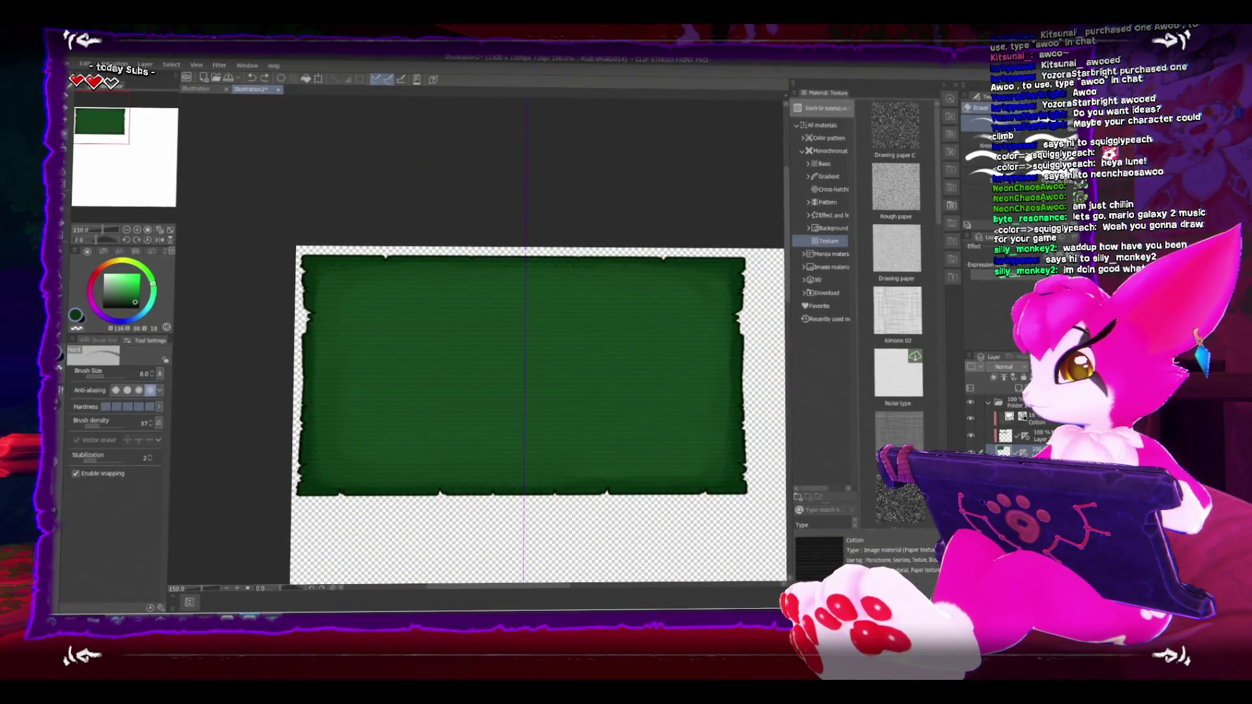
Step: On a new layer above Cotton, draw a square and darken its green via Hue/Saturation/Luminosity
key(ctrl+shift+n)
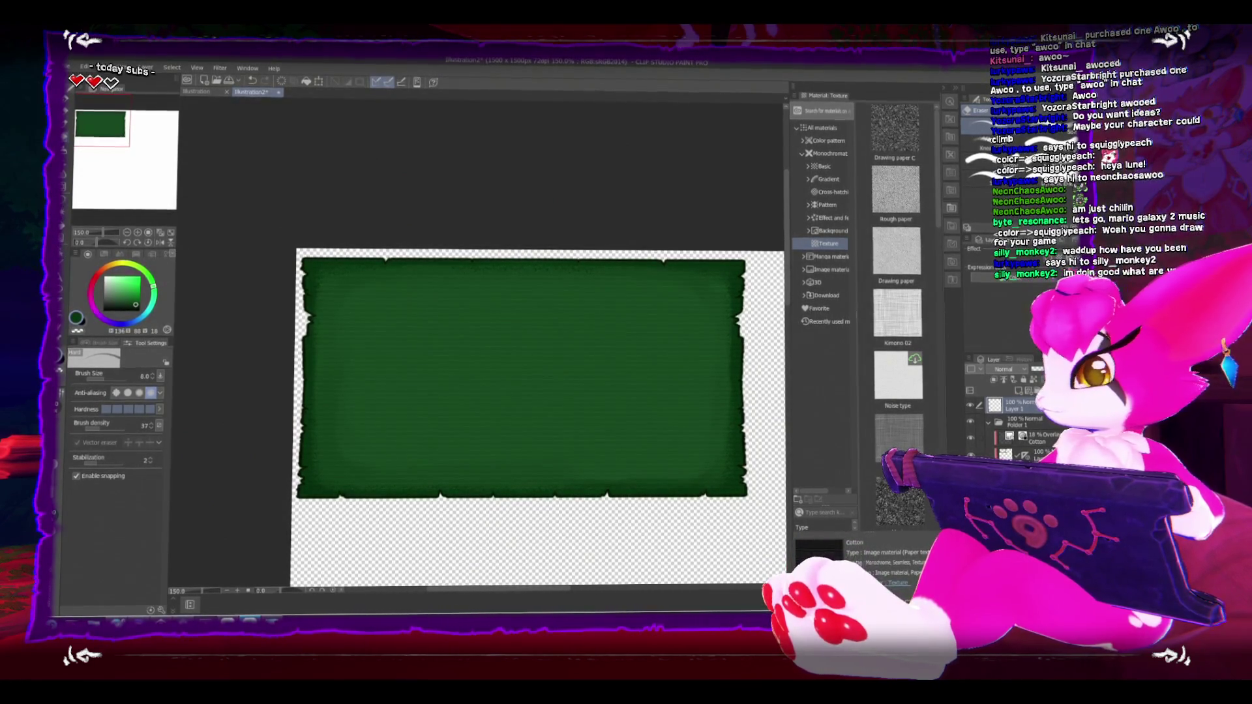
key(u)
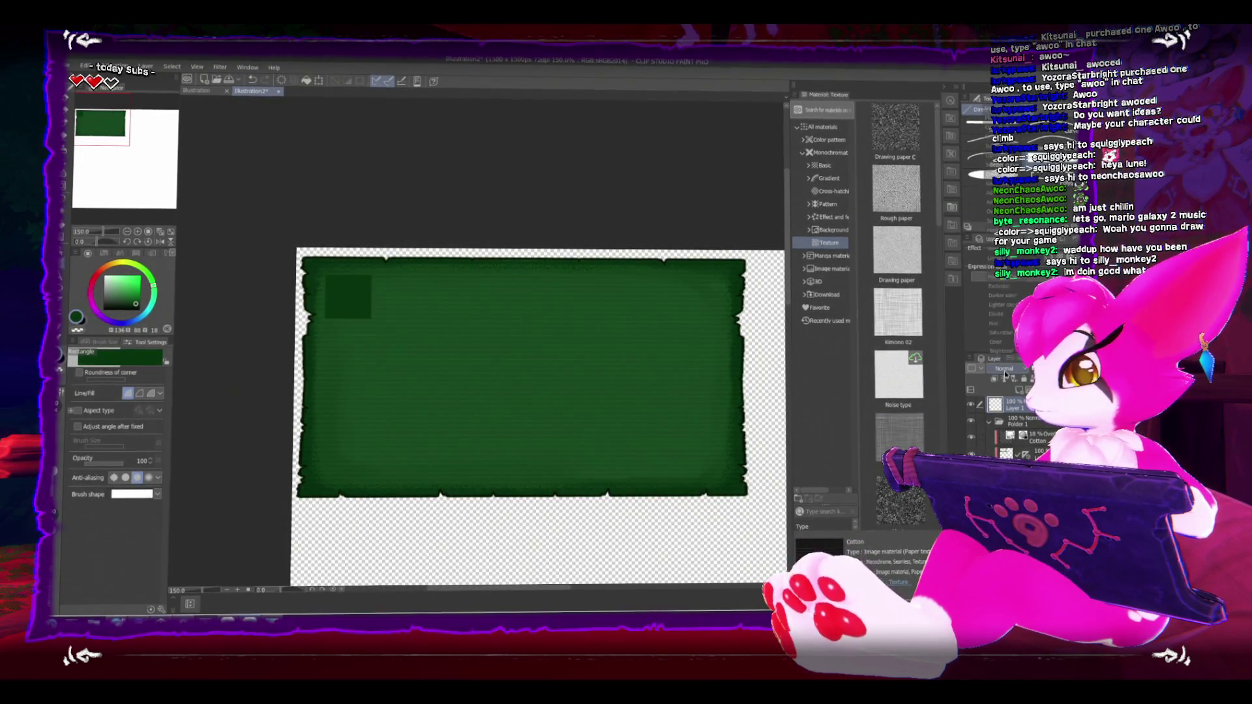
key(ctrl+u)
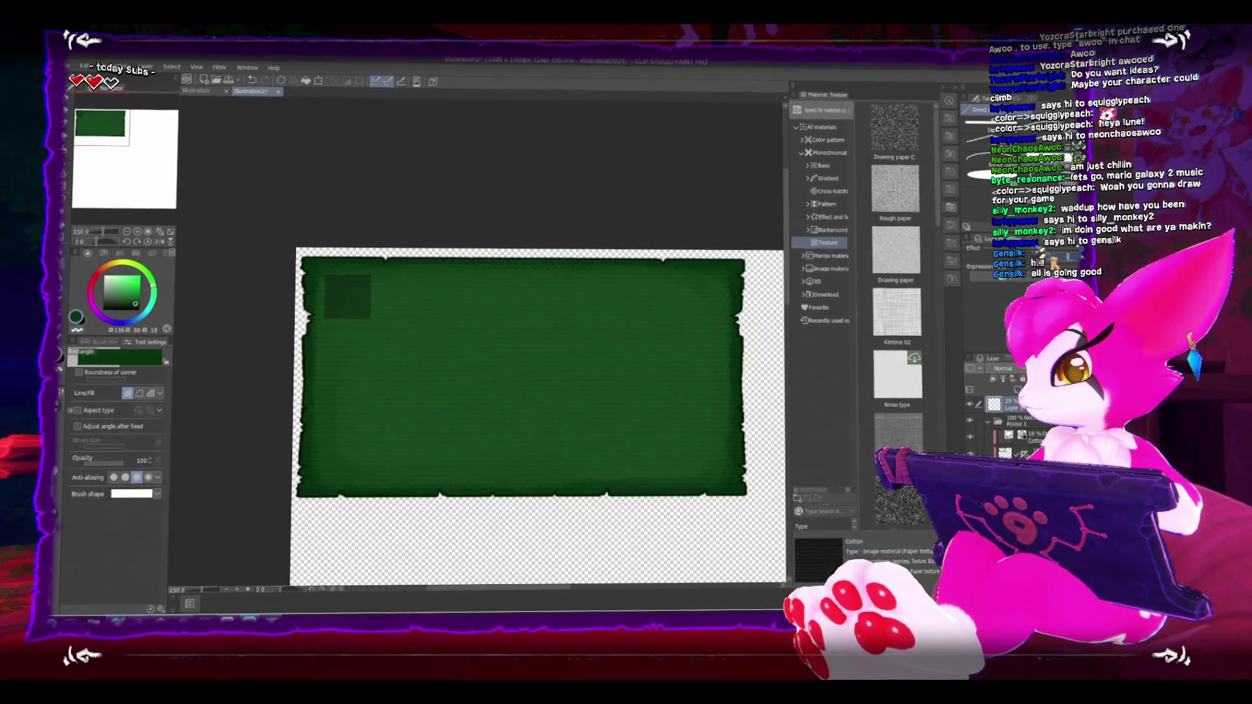
scroll(410, 269, up, 5)
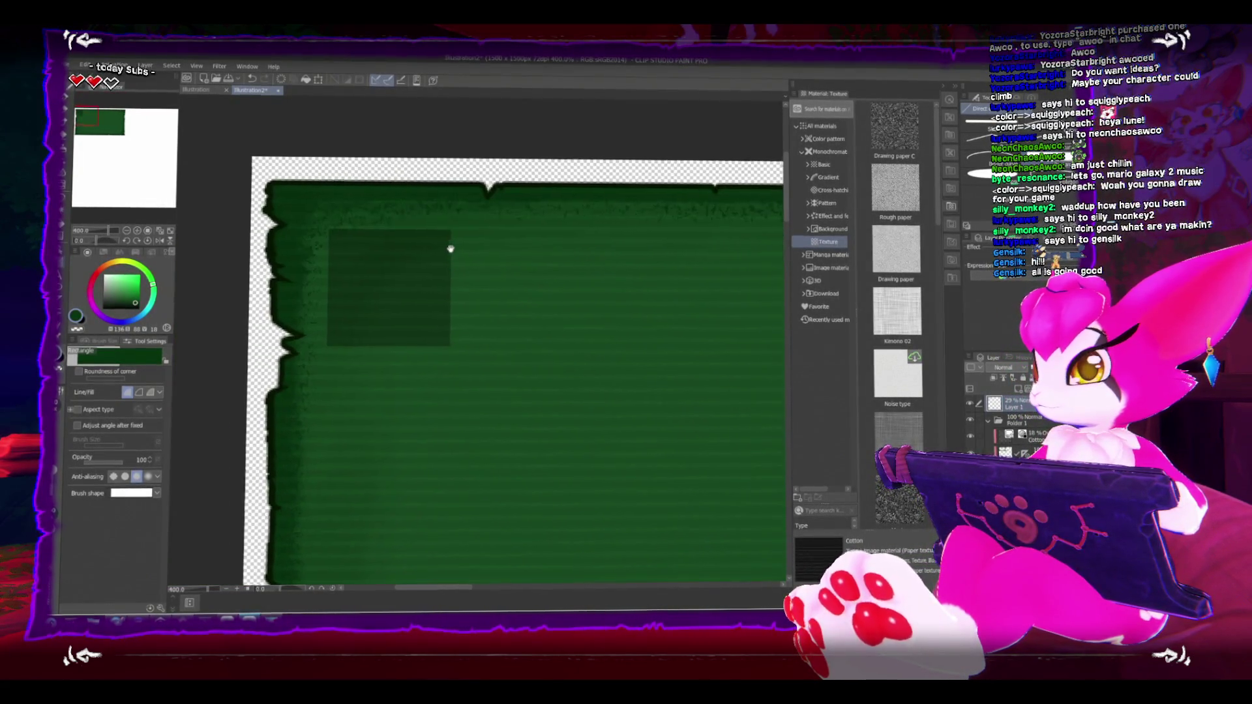
Step: Nudge the dark square a few pixels left, then zoom in on the panel's top edge
scroll(383, 232, down, 3)
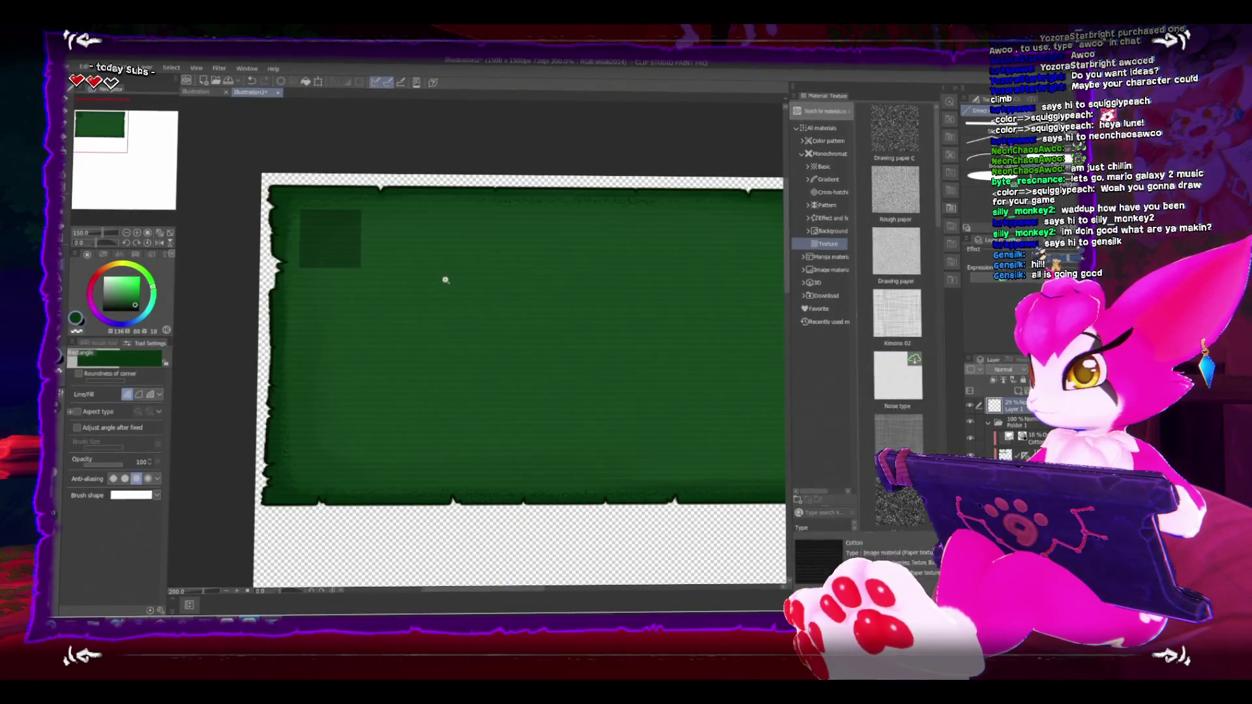
drag(466, 272, 478, 268)
key(ctrl+t)
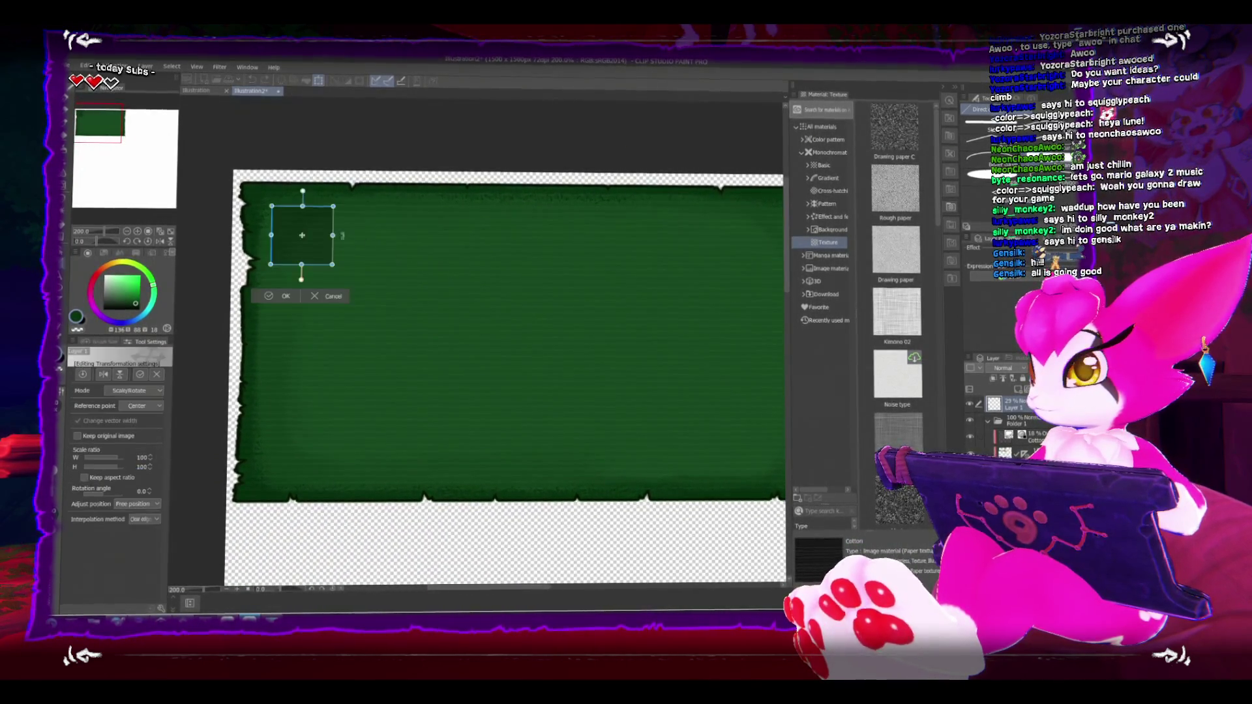
drag(326, 239, 324, 239)
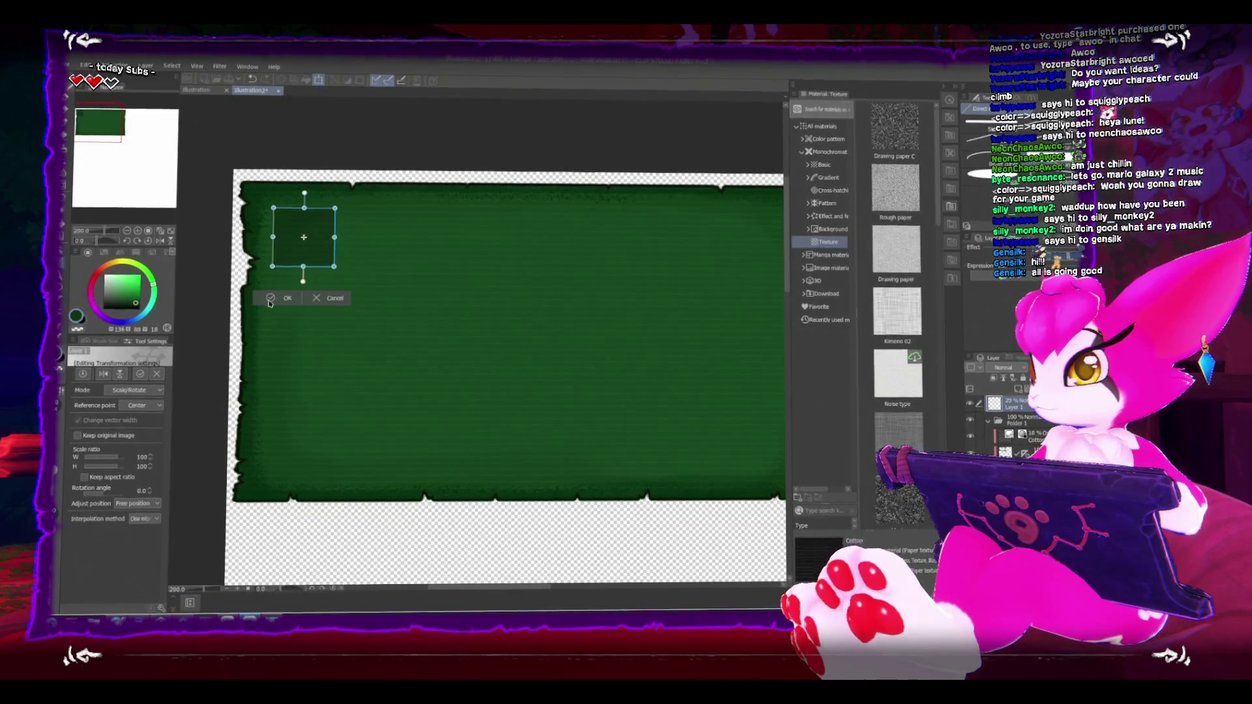
click(288, 298)
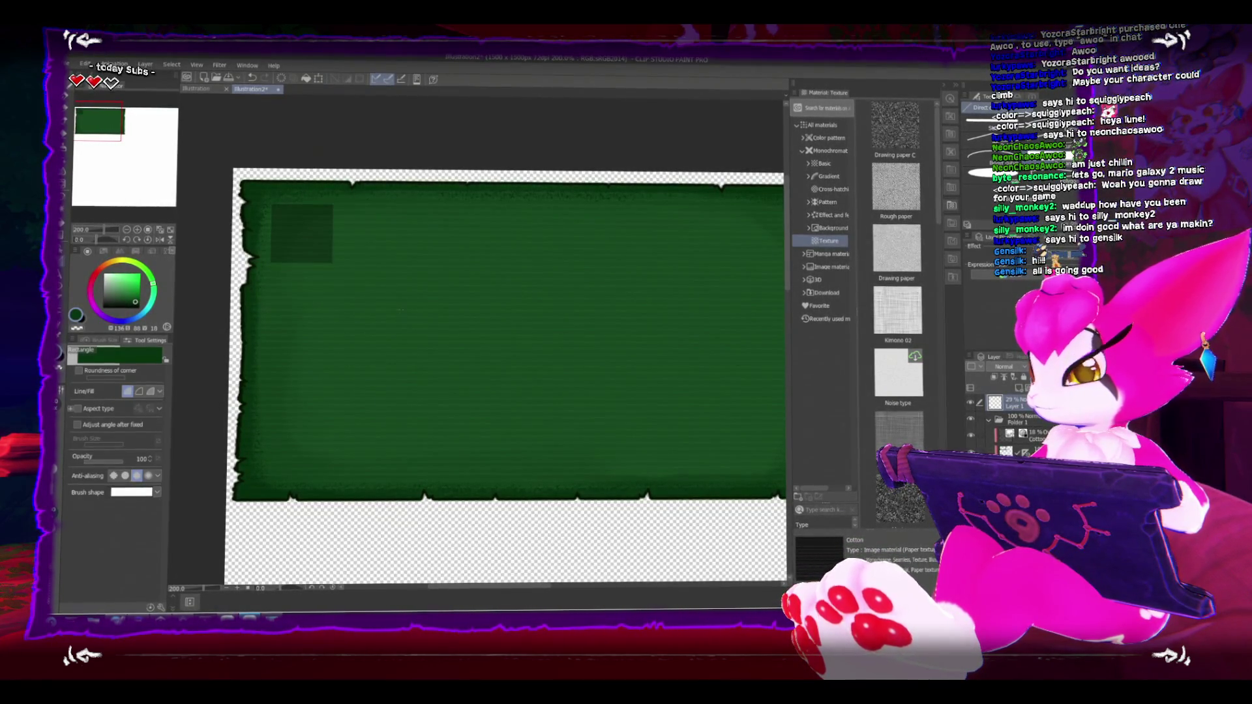
mouse_move(400, 290)
mouse_down()
mouse_move(531, 355)
mouse_move(422, 327)
mouse_up()
scroll(531, 355, up, 3)
scroll(531, 358, down, 3)
scroll(531, 357, down, 1)
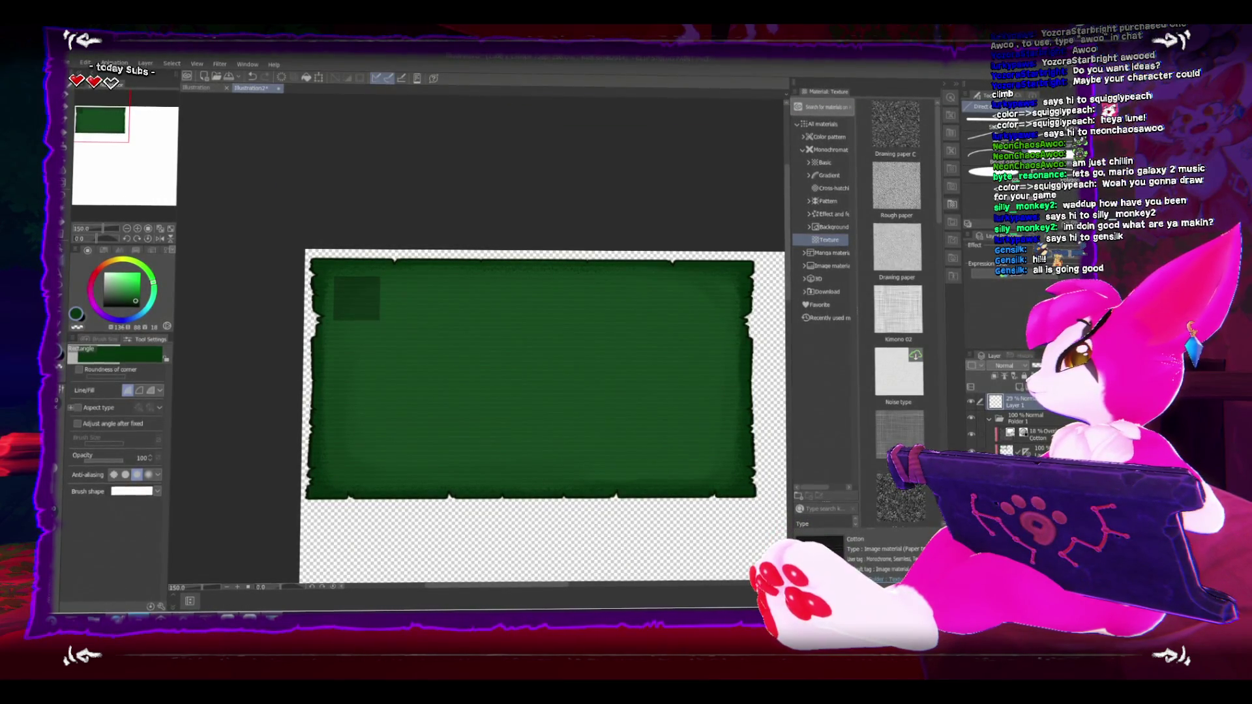
click(371, 245)
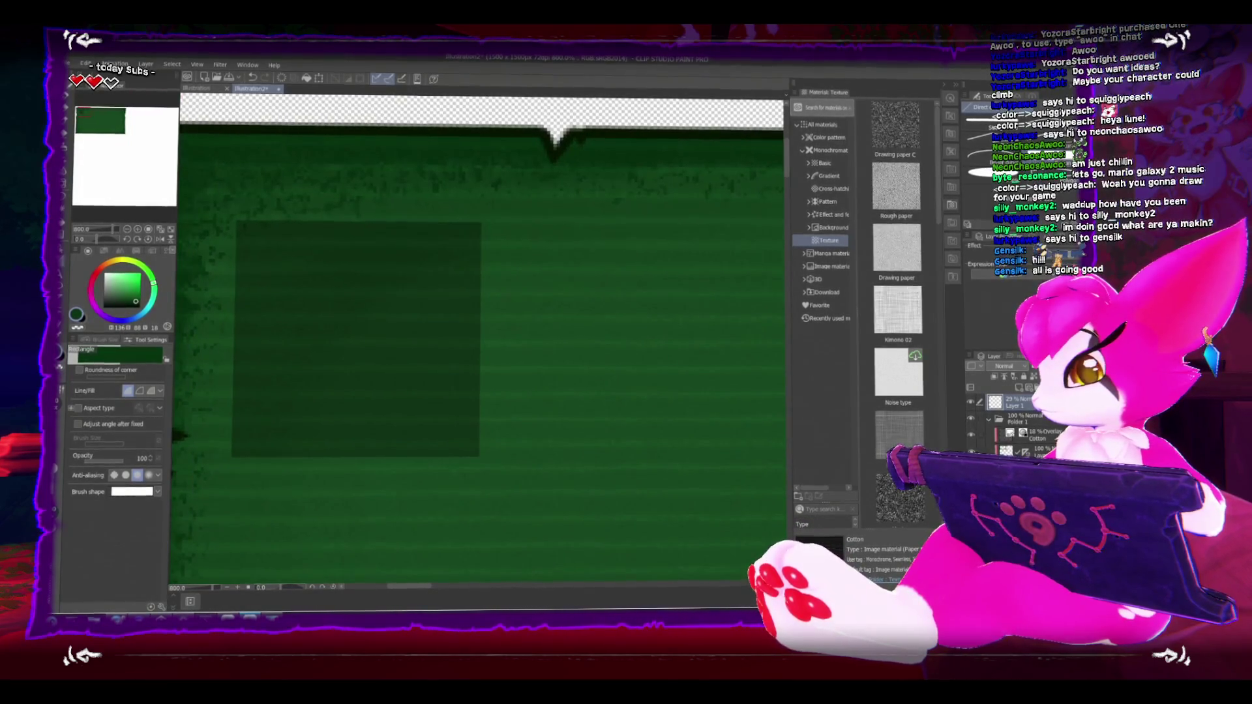
key(e)
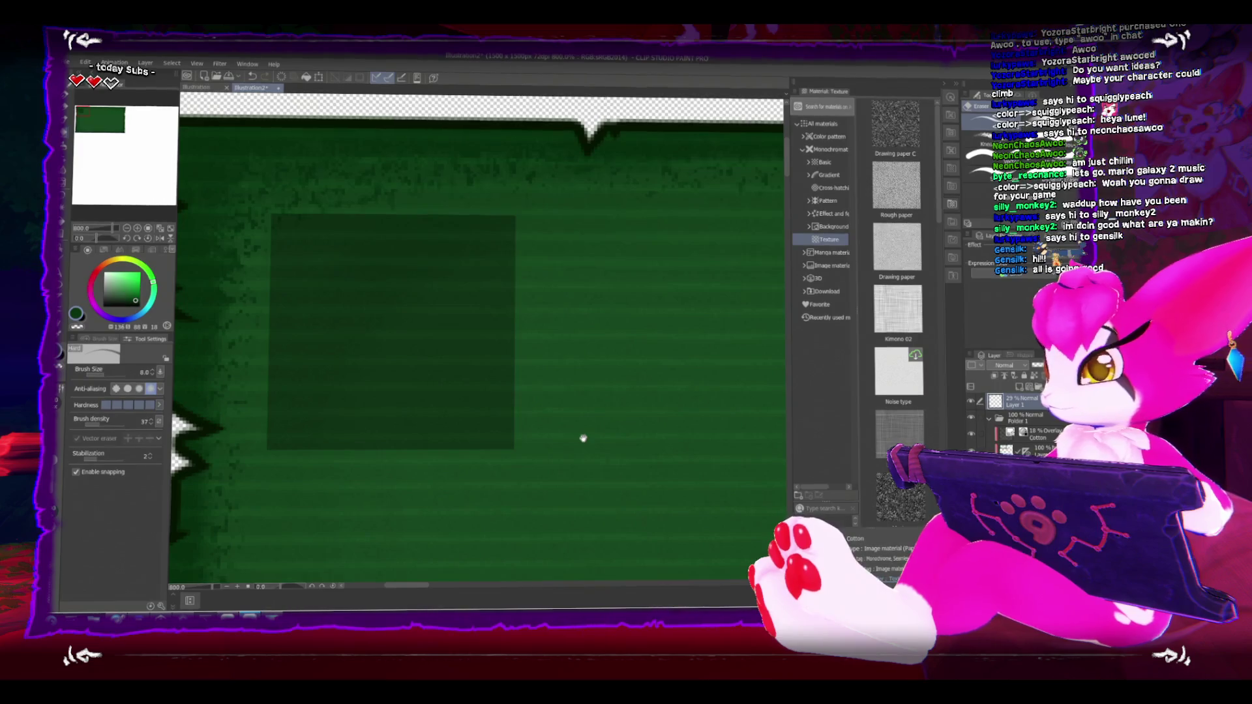
Step: Add a new empty raster layer above Layer 1 with the view at 400% around the square
alt+click(604, 429)
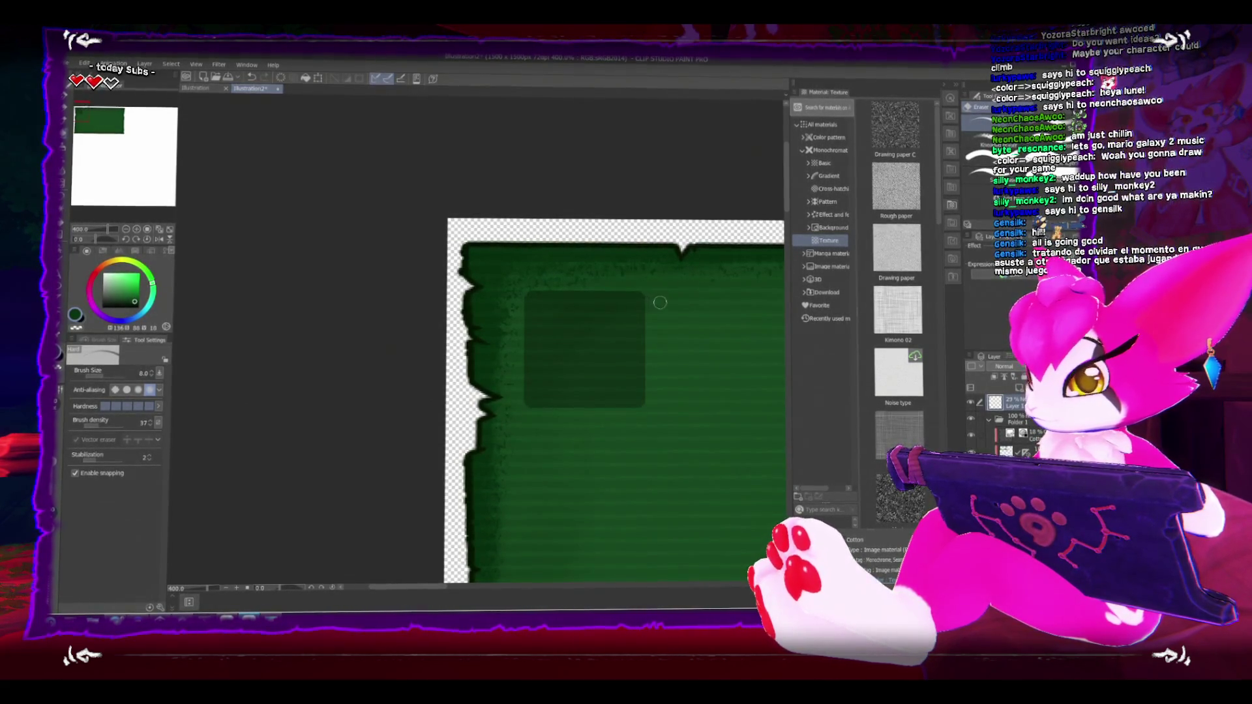
scroll(672, 334, down, 2)
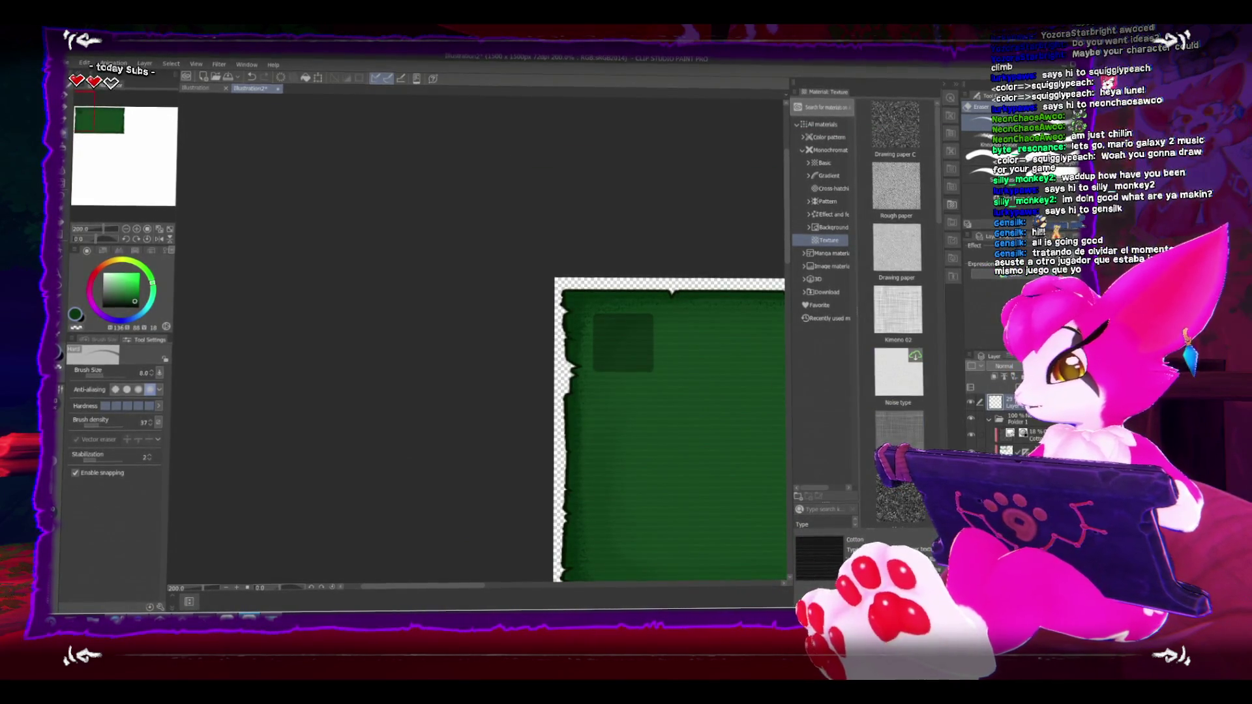
click(1021, 383)
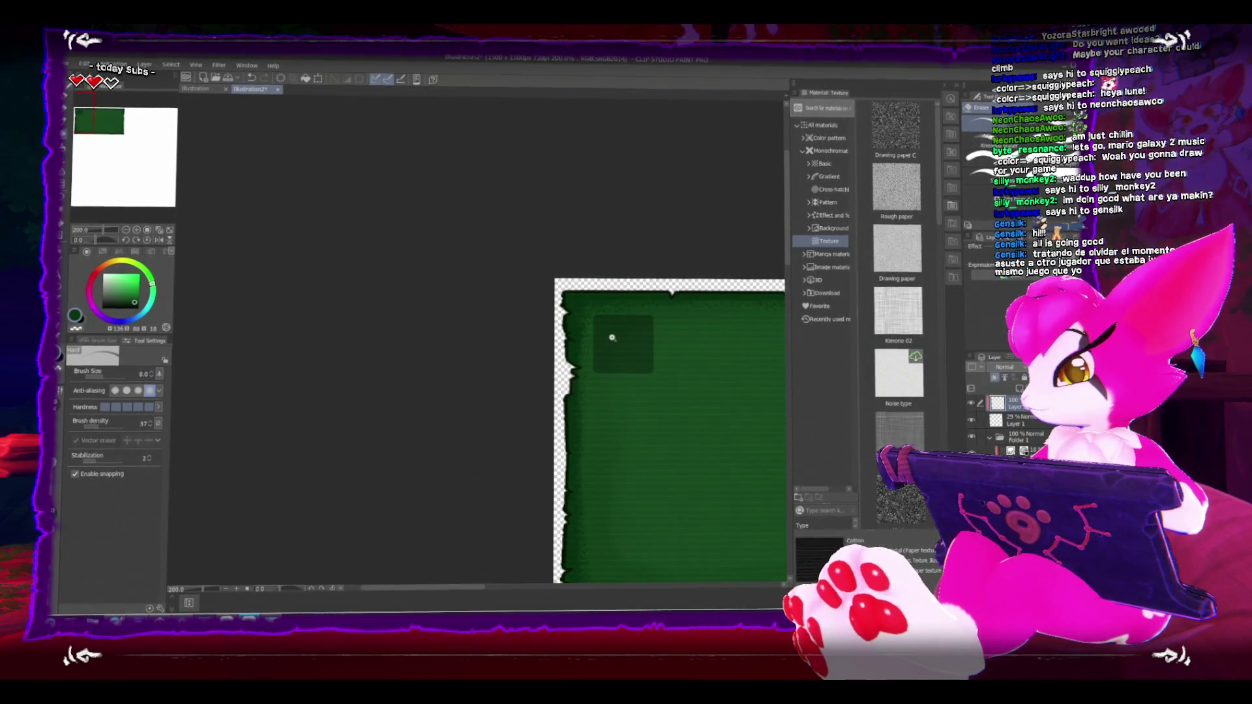
scroll(609, 335, up, 2)
drag(514, 321, 454, 322)
key(b)
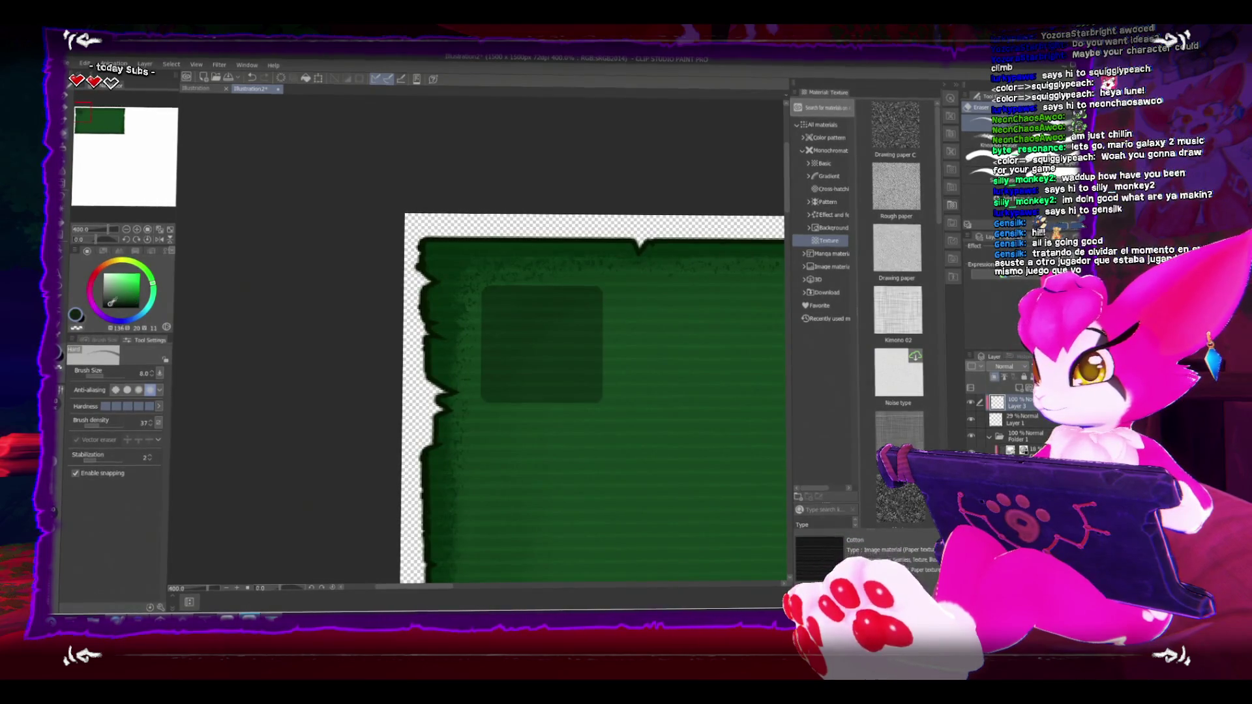
Step: Set the new layer to Multiply, shrink the brush, then delete the extra top layer
click(1007, 388)
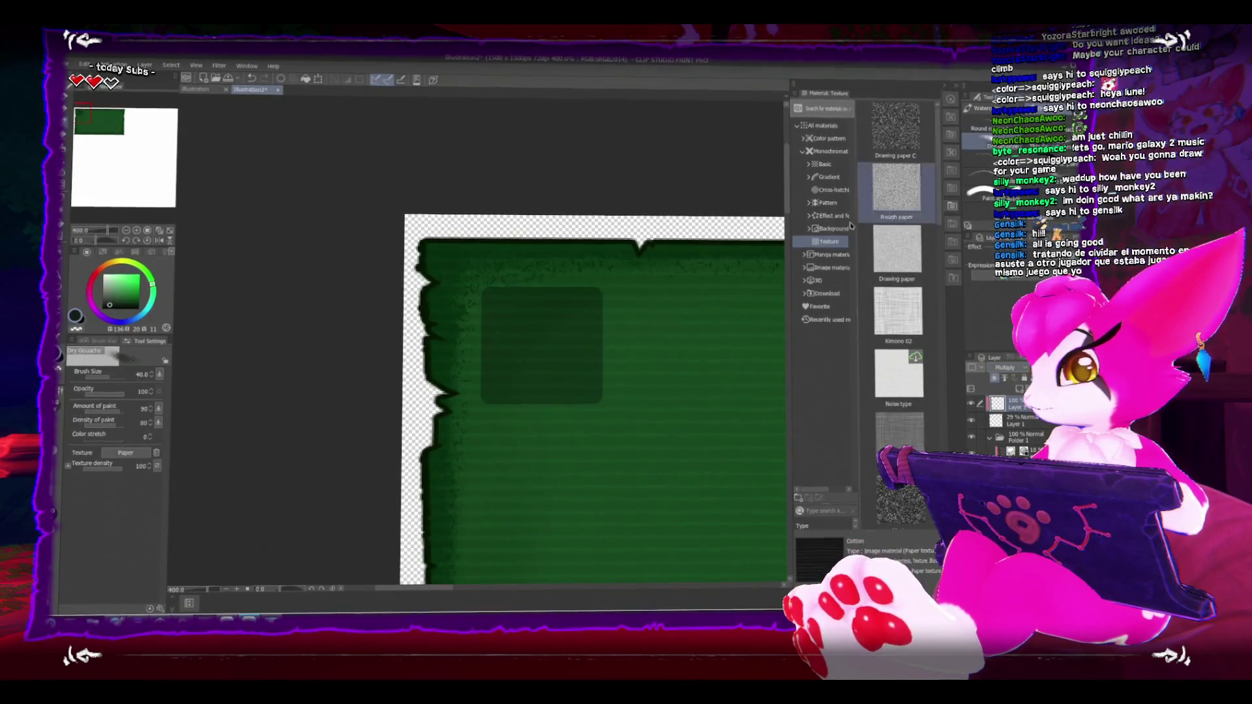
scroll(556, 370, up, 1)
scroll(556, 369, down, 2)
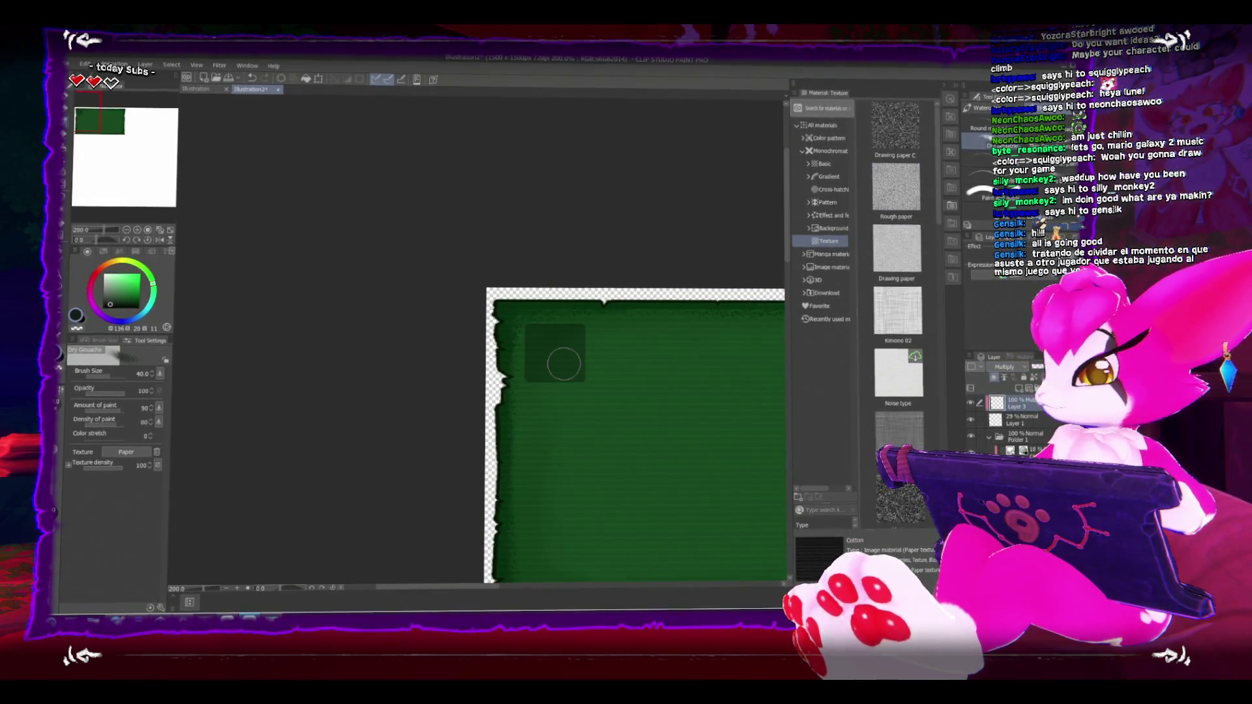
scroll(564, 364, up, 2)
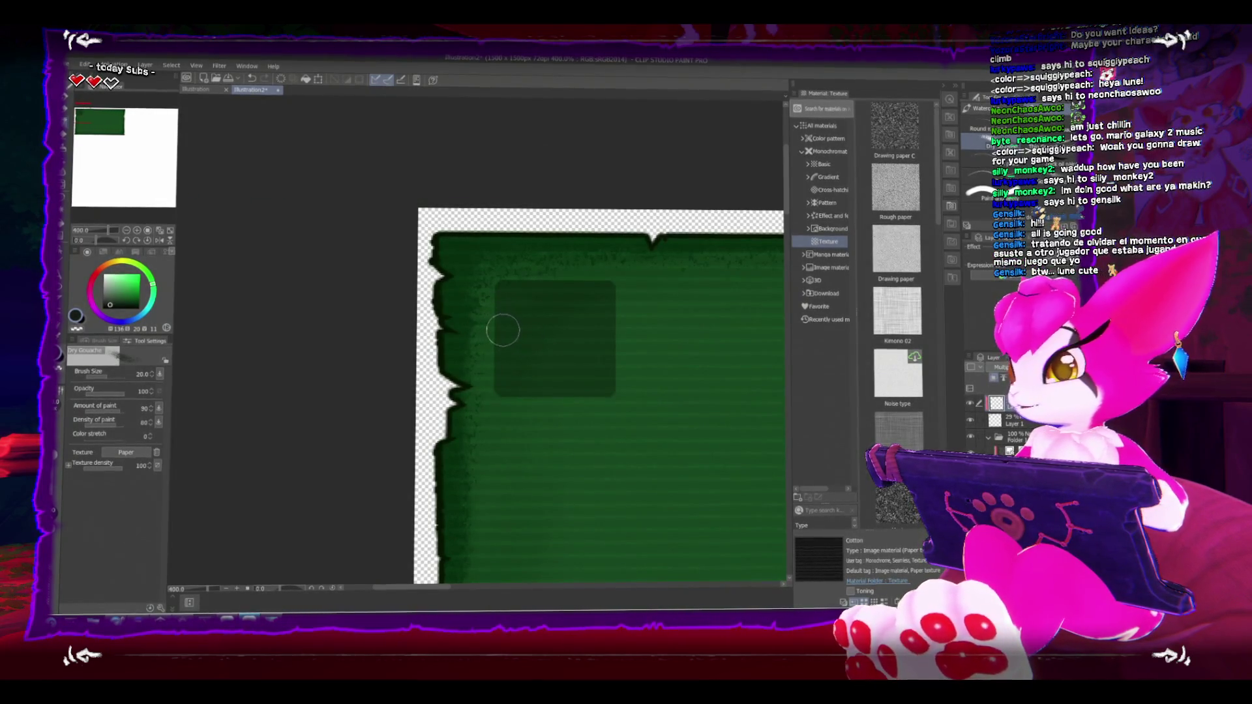
key(bracketleft)
key(bracketleft)
key(bracketleft)
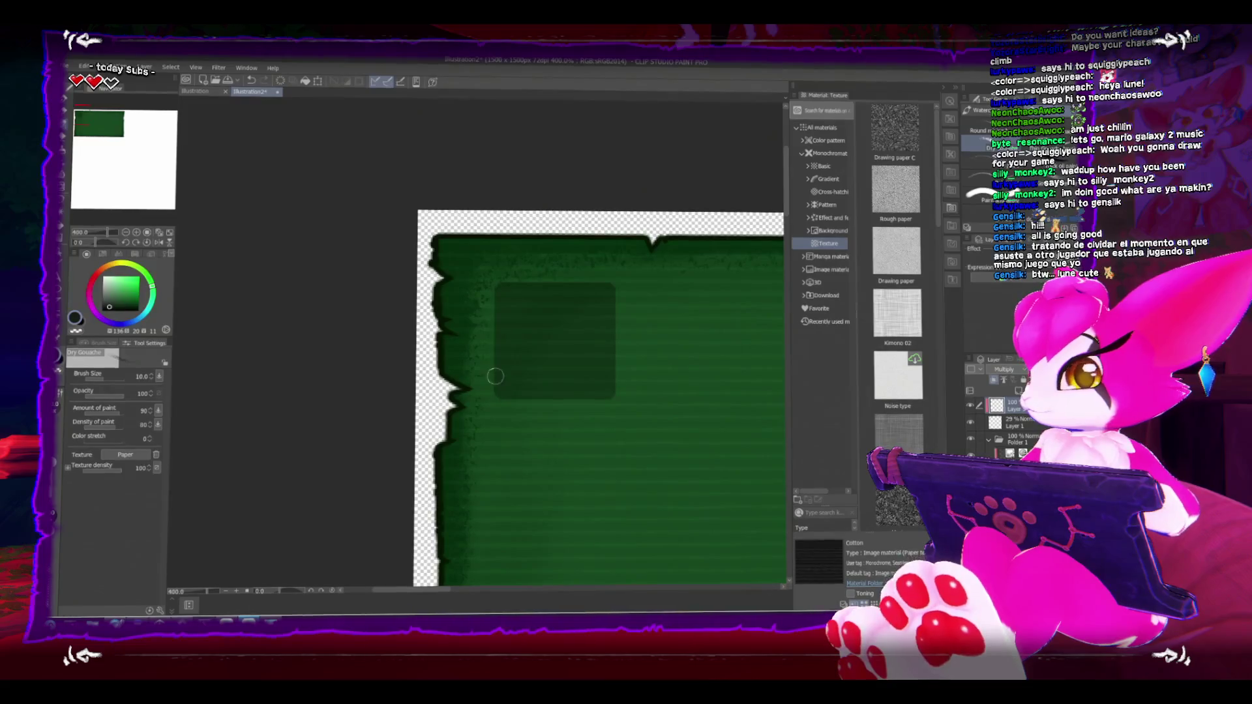
key(b)
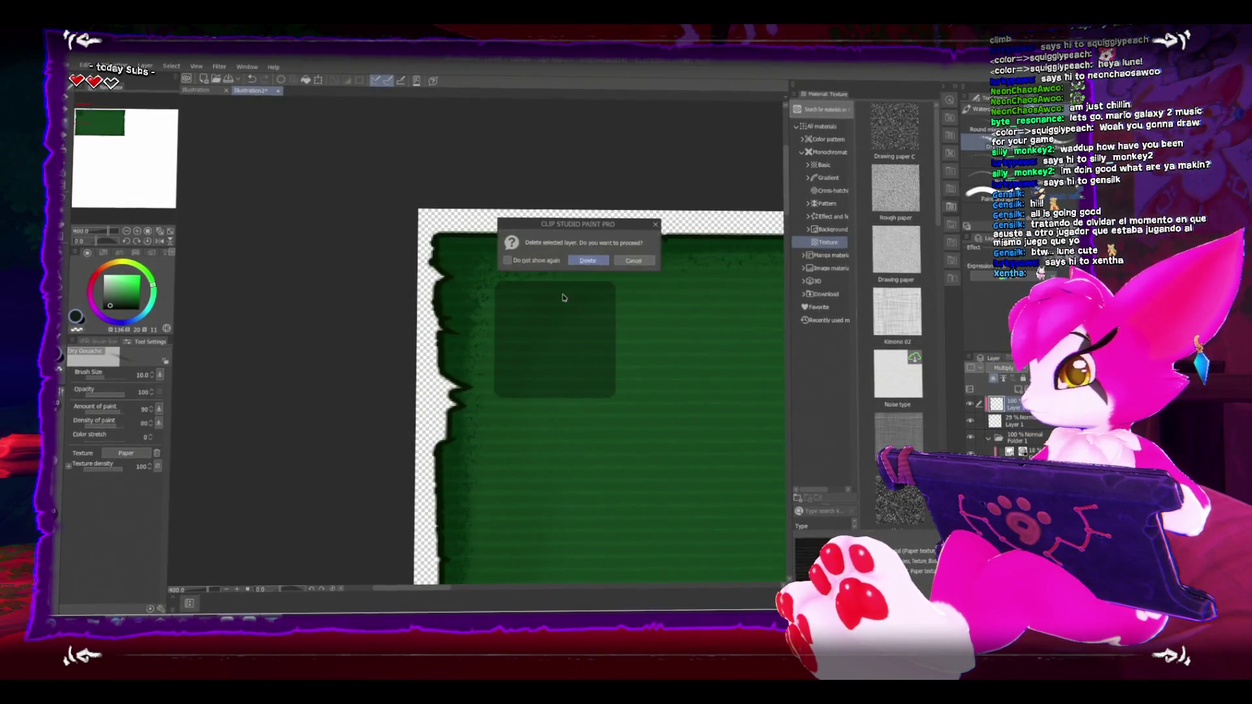
click(573, 263)
Step: Move the small dark square to just below the green panel's lower-left edge
scroll(567, 341, down, 4)
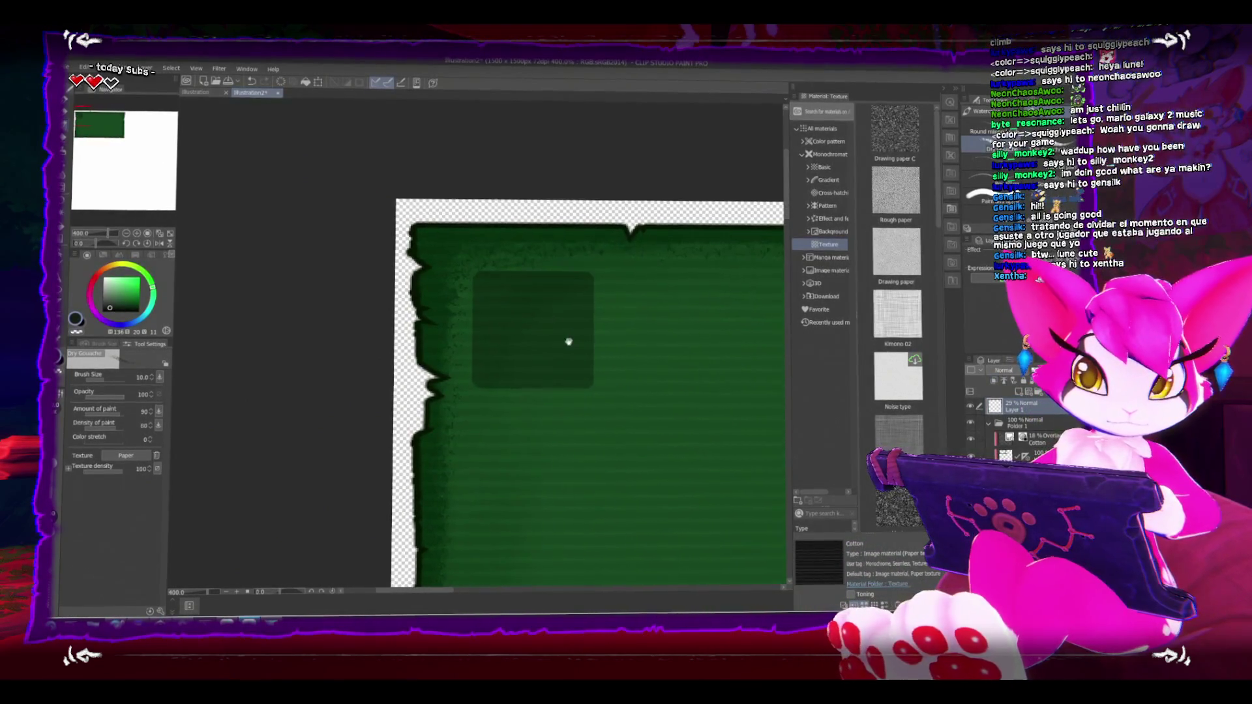
mouse_move(595, 380)
mouse_down()
mouse_move(487, 360)
mouse_move(410, 327)
mouse_up()
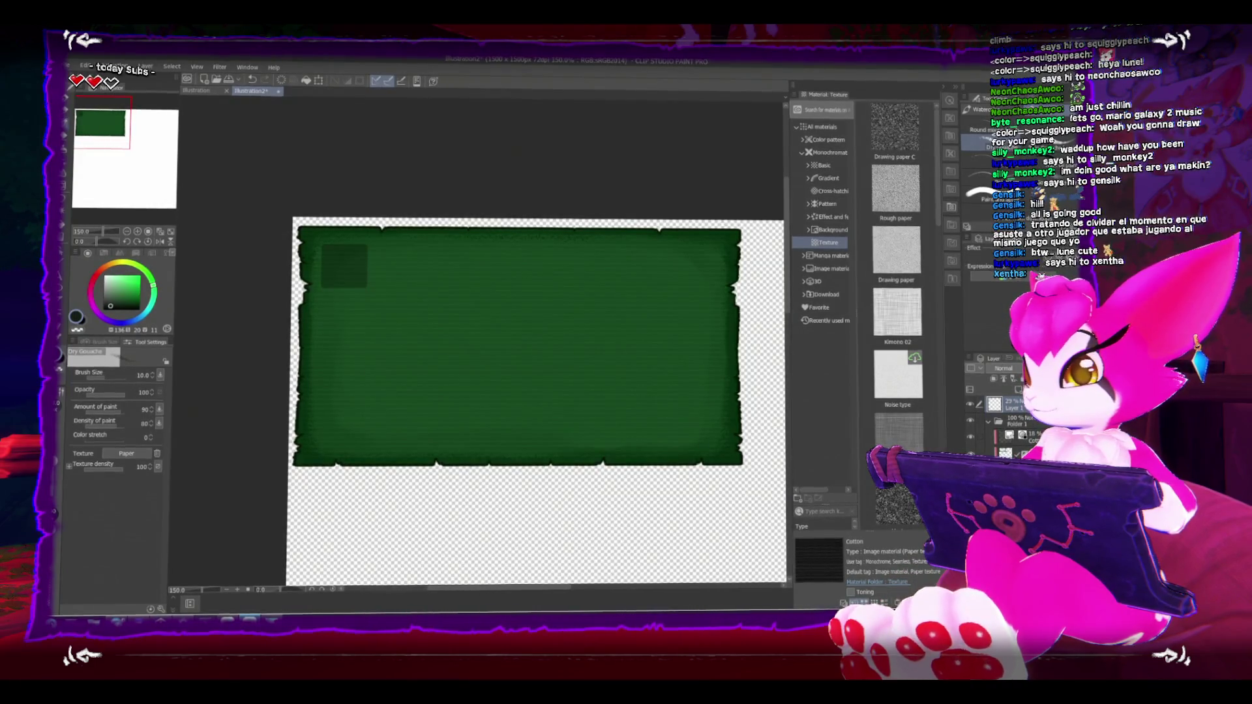
key(ctrl+t)
mouse_move(355, 268)
mouse_down()
mouse_move(359, 486)
mouse_move(343, 499)
mouse_up()
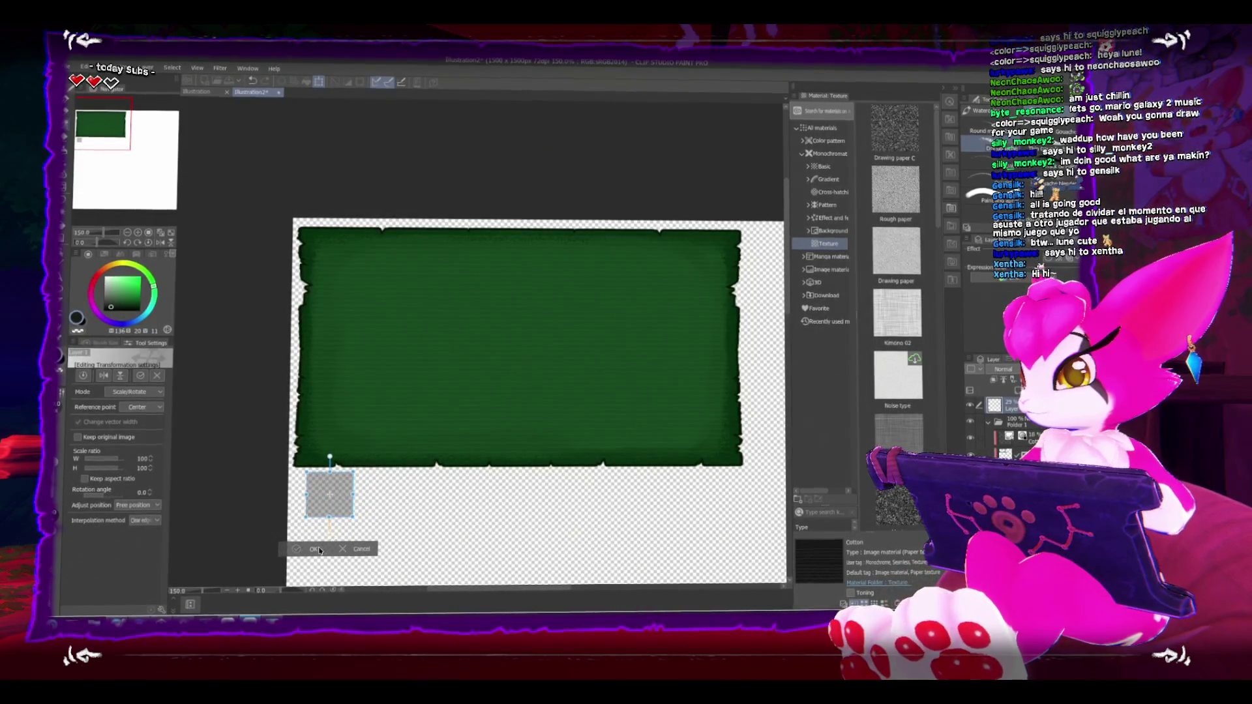
key(Return)
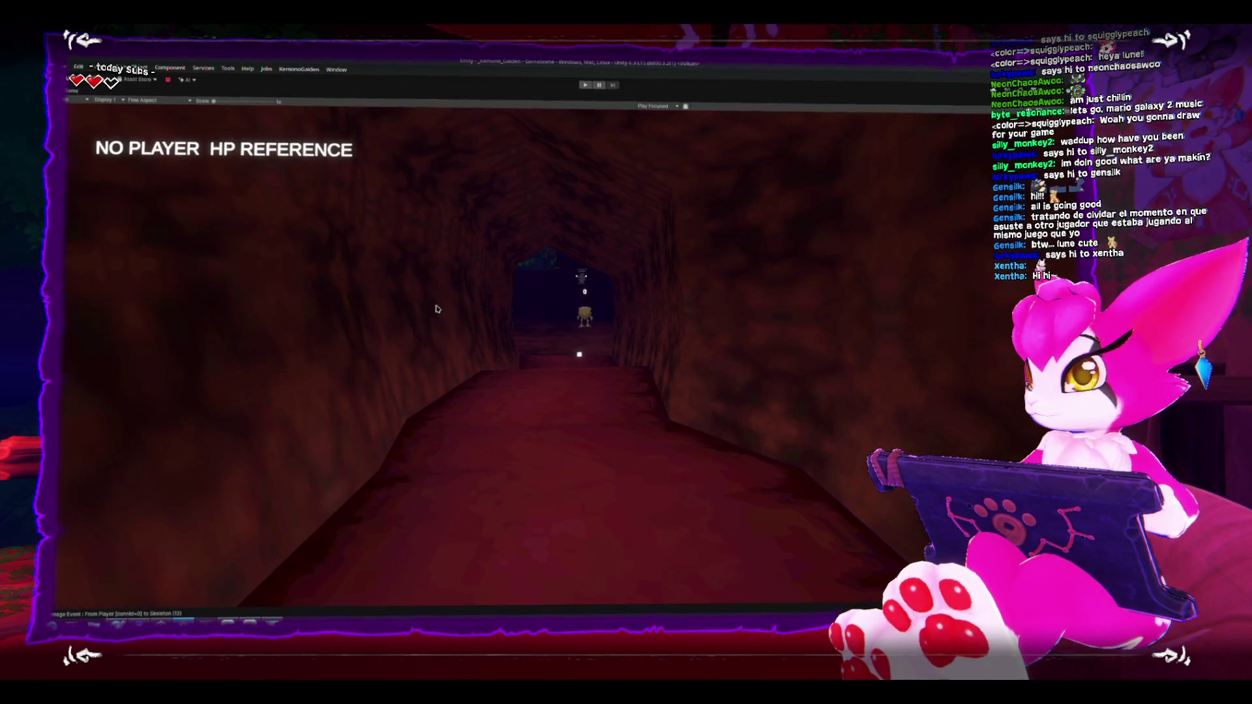
Step: Restore Unity's full layout and maximize the Scene view of the dungeon room
key(shift+space)
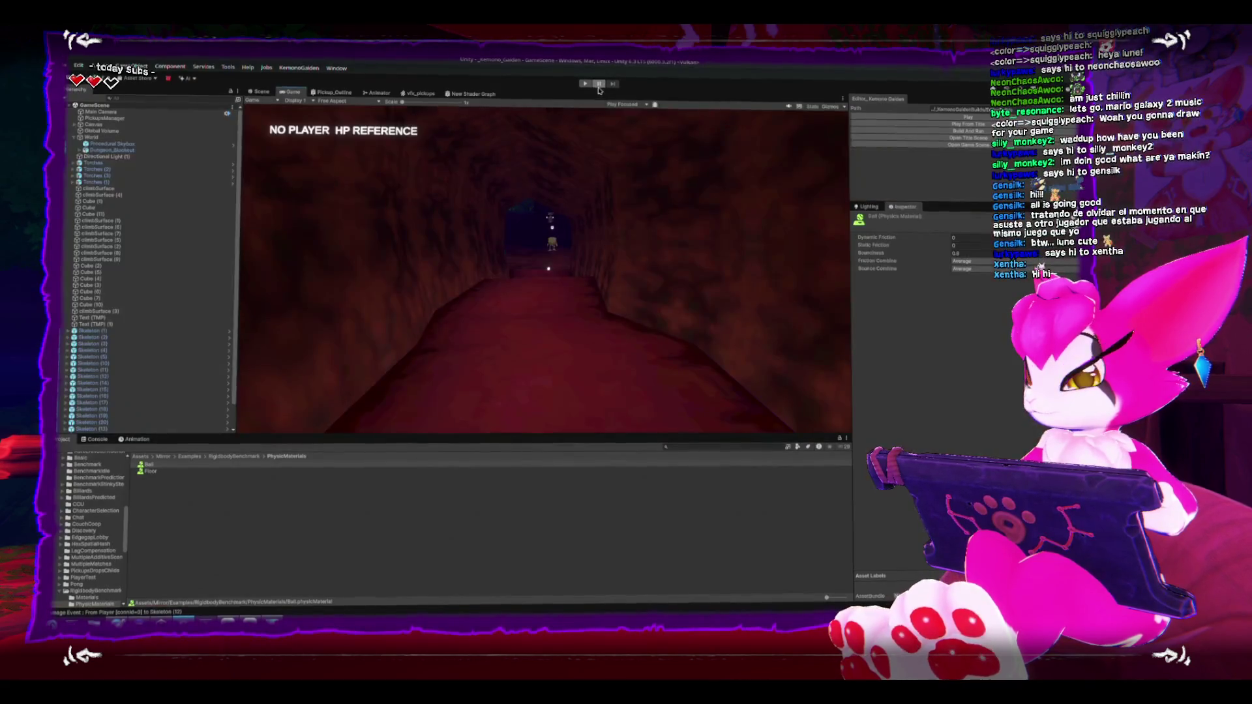
key(ctrl+1)
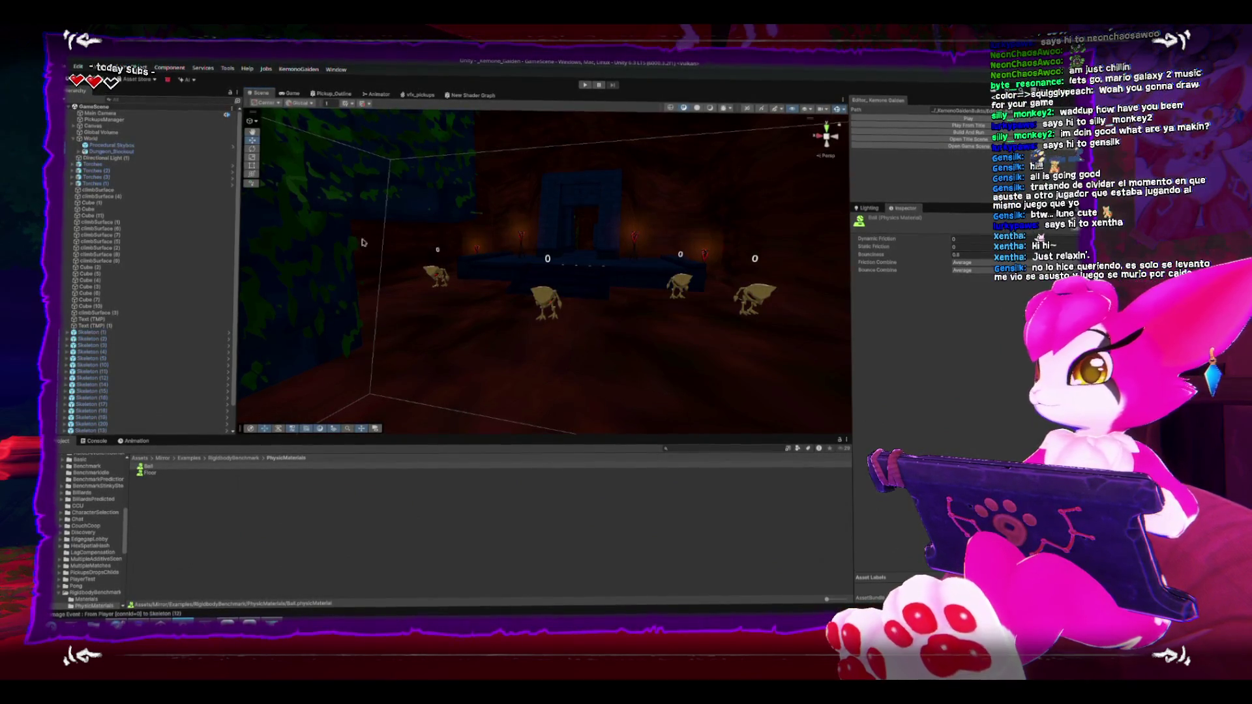
key(shift+space)
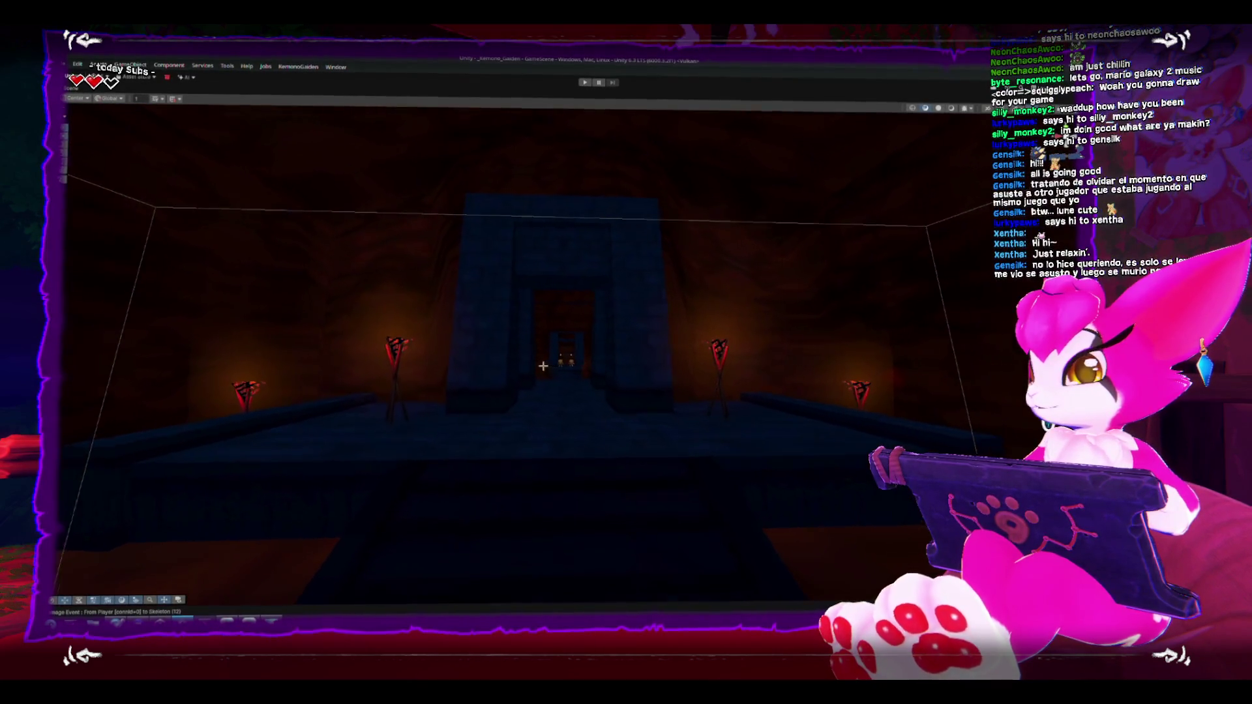
key(w)
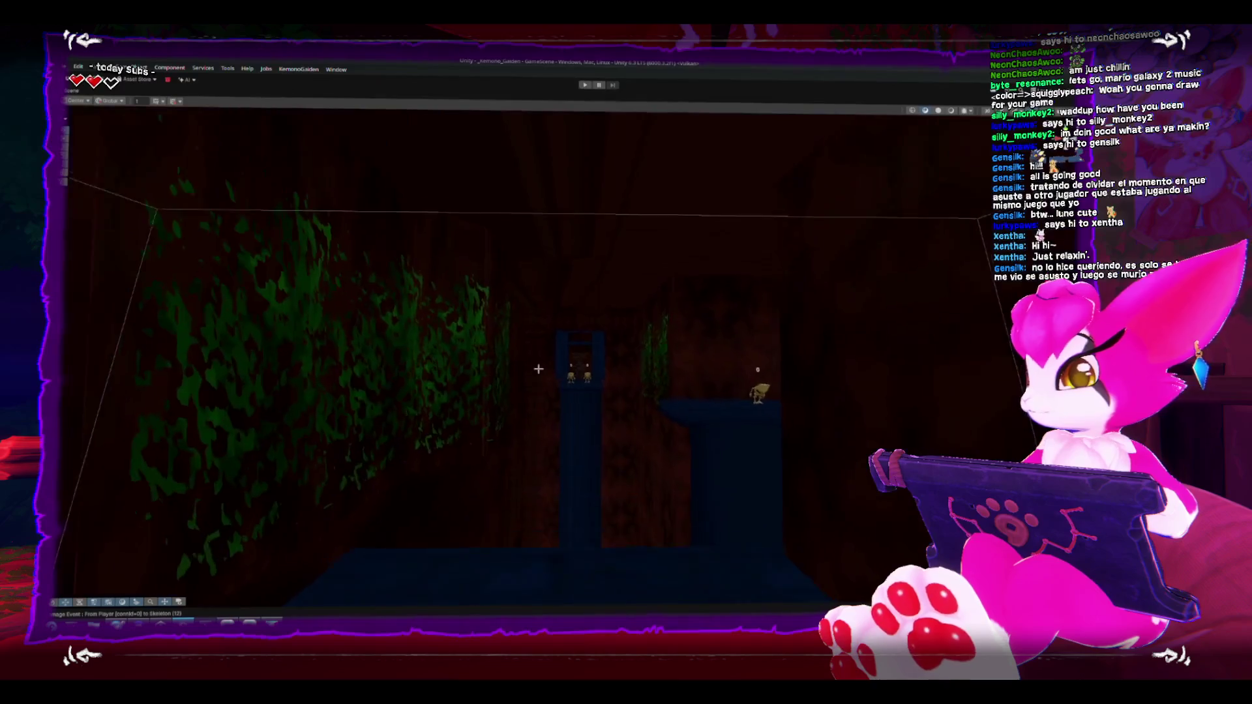
key(w)
key(w)
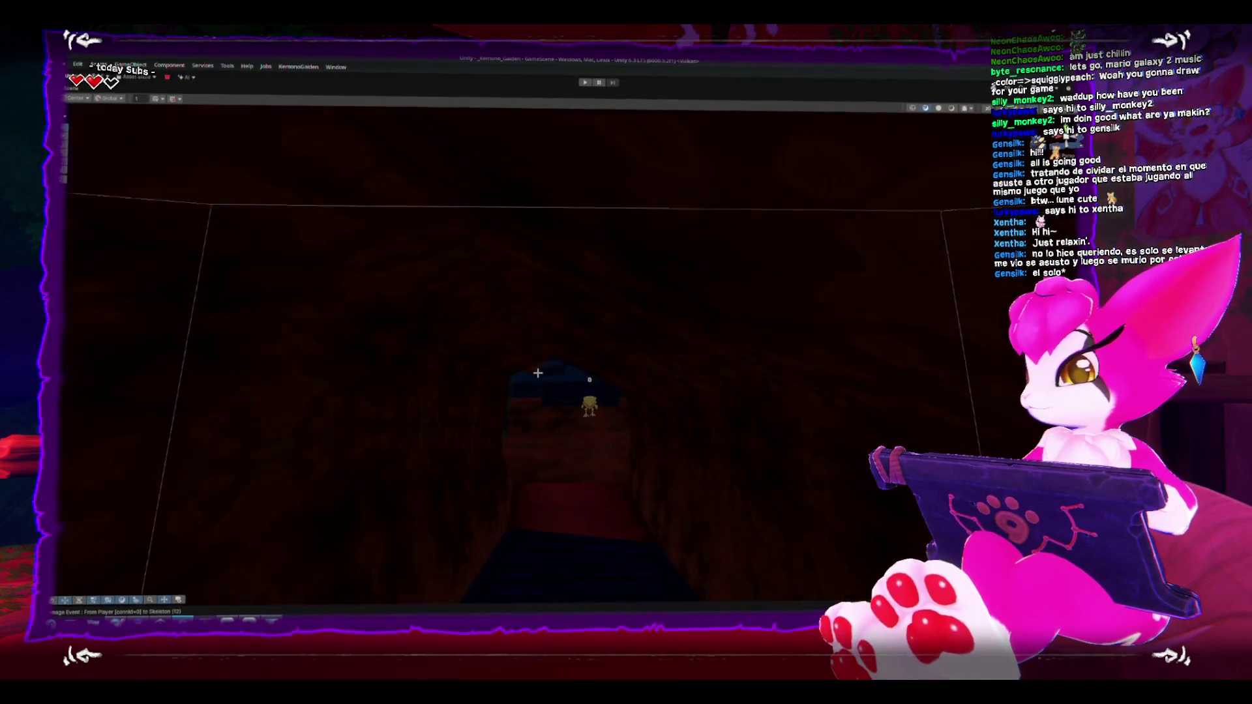
key(s)
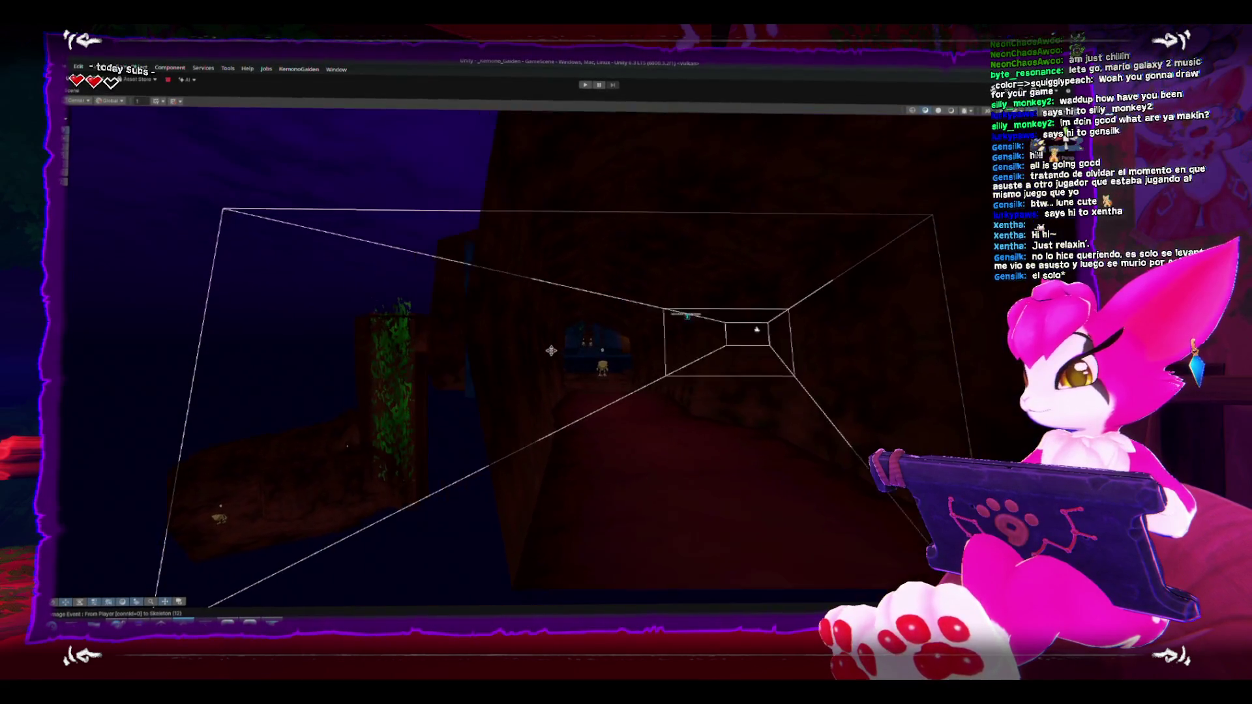
key(s)
key(w)
key(w)
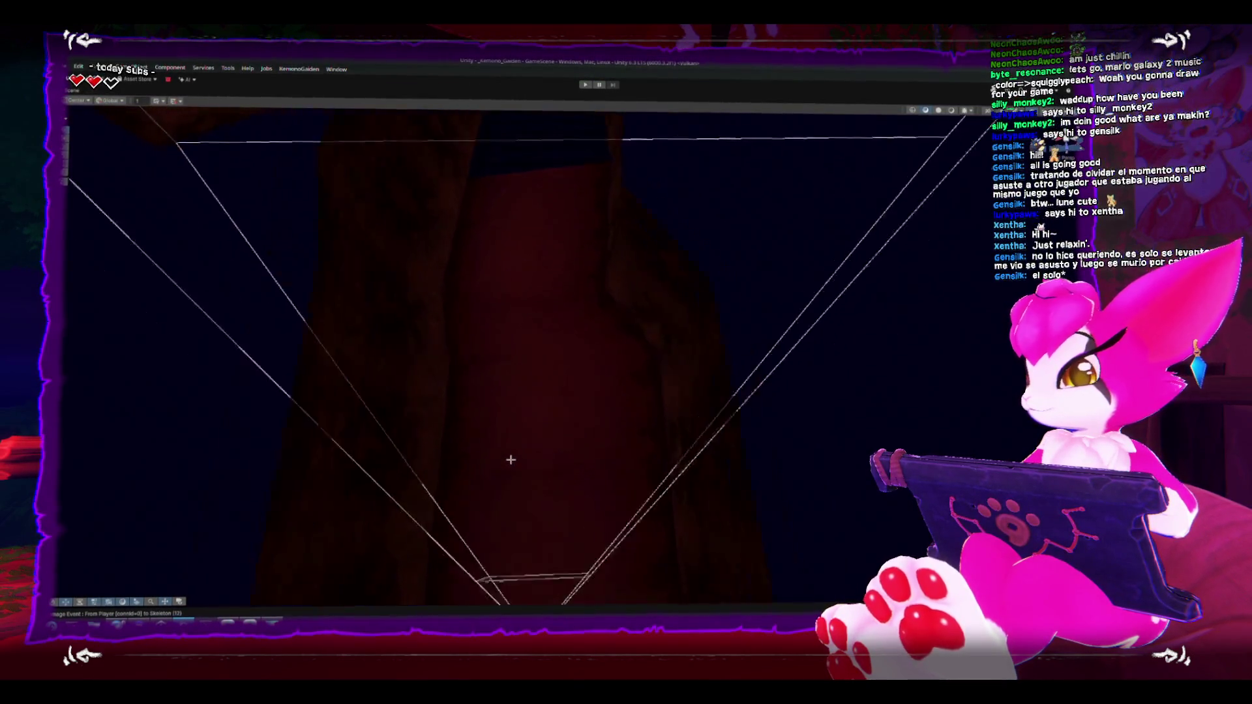
key(s)
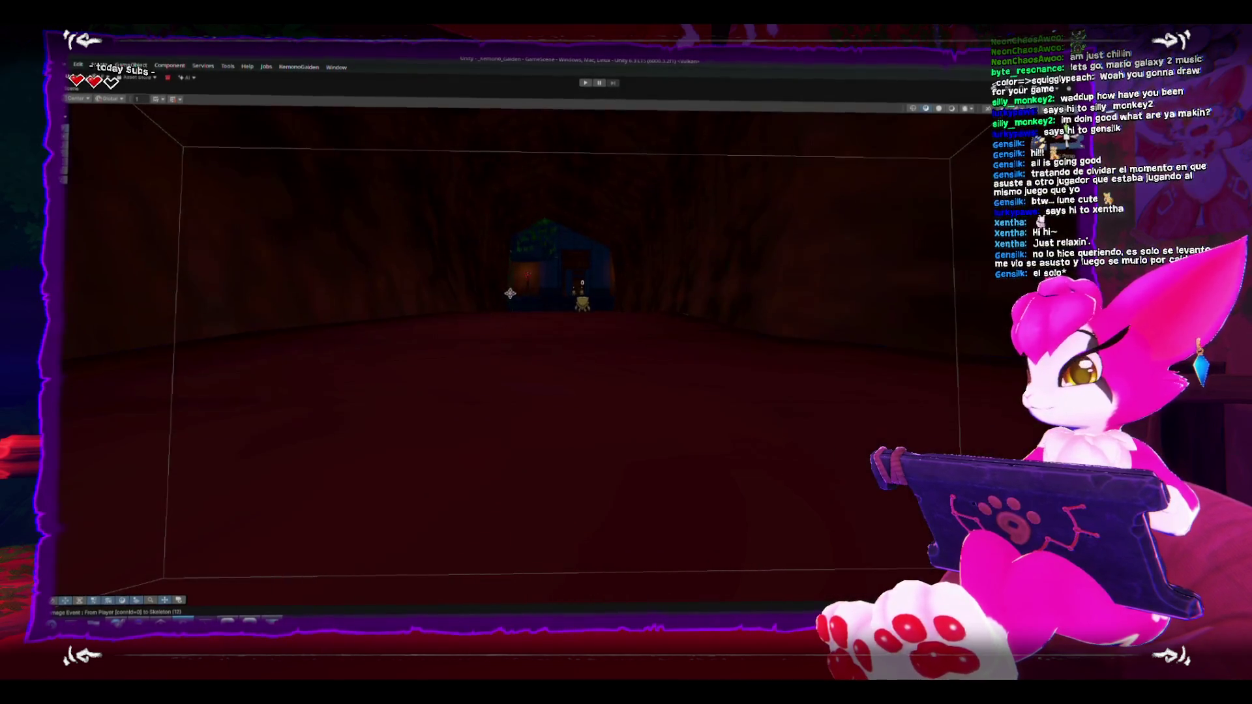
key(w)
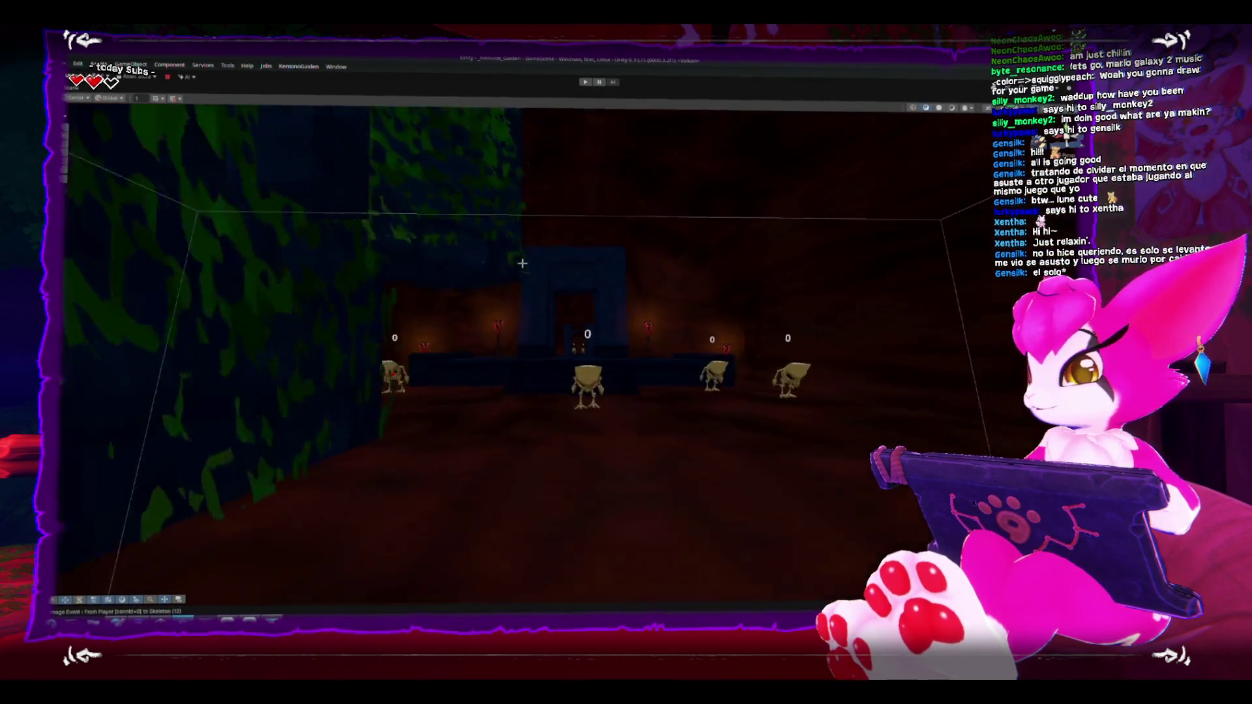
key(w)
key(s)
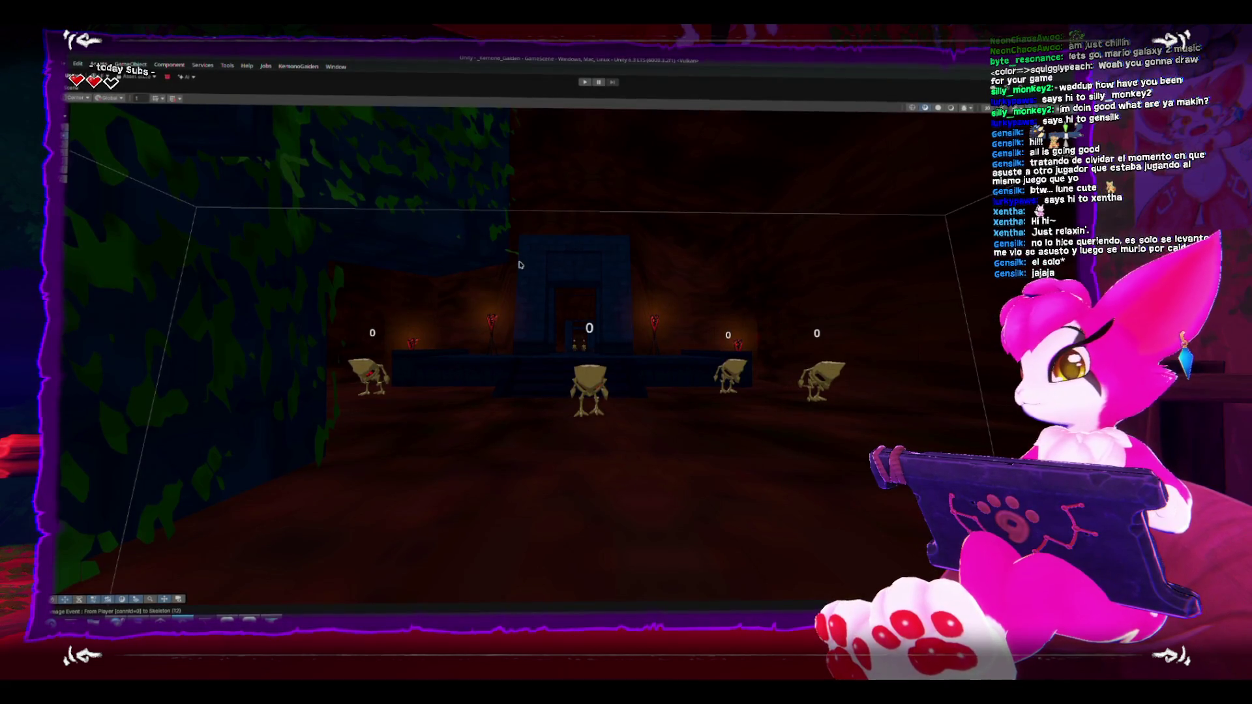
key(shift+space)
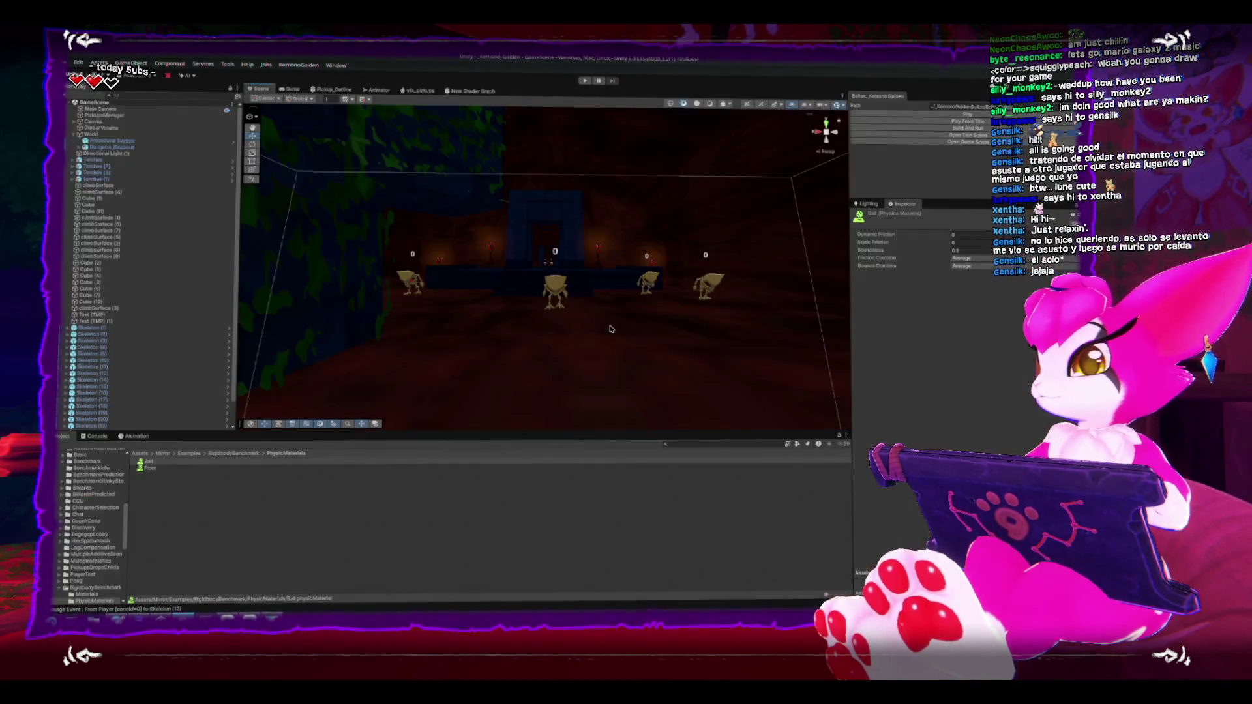
Step: Show the tunnel in Game view with Canvas selected, and World and Examples collapsed
drag(477, 253, 440, 224)
key(ctrl+2)
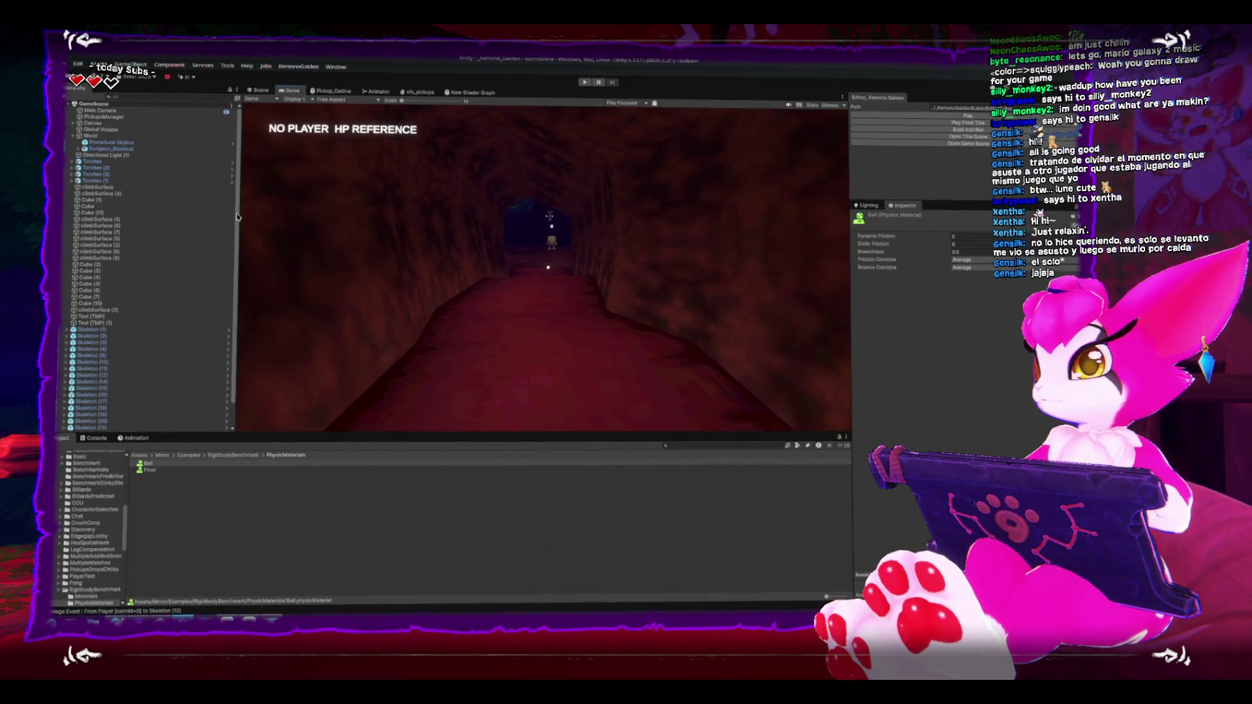
click(73, 136)
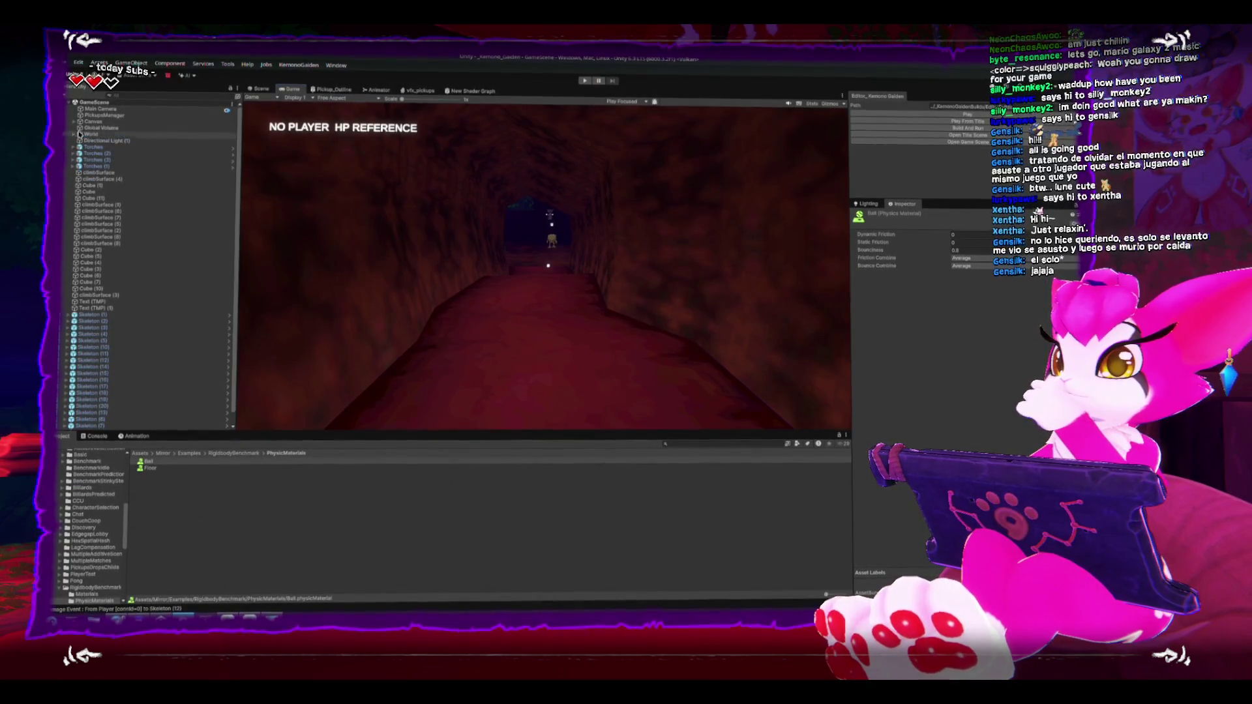
click(93, 117)
click(93, 122)
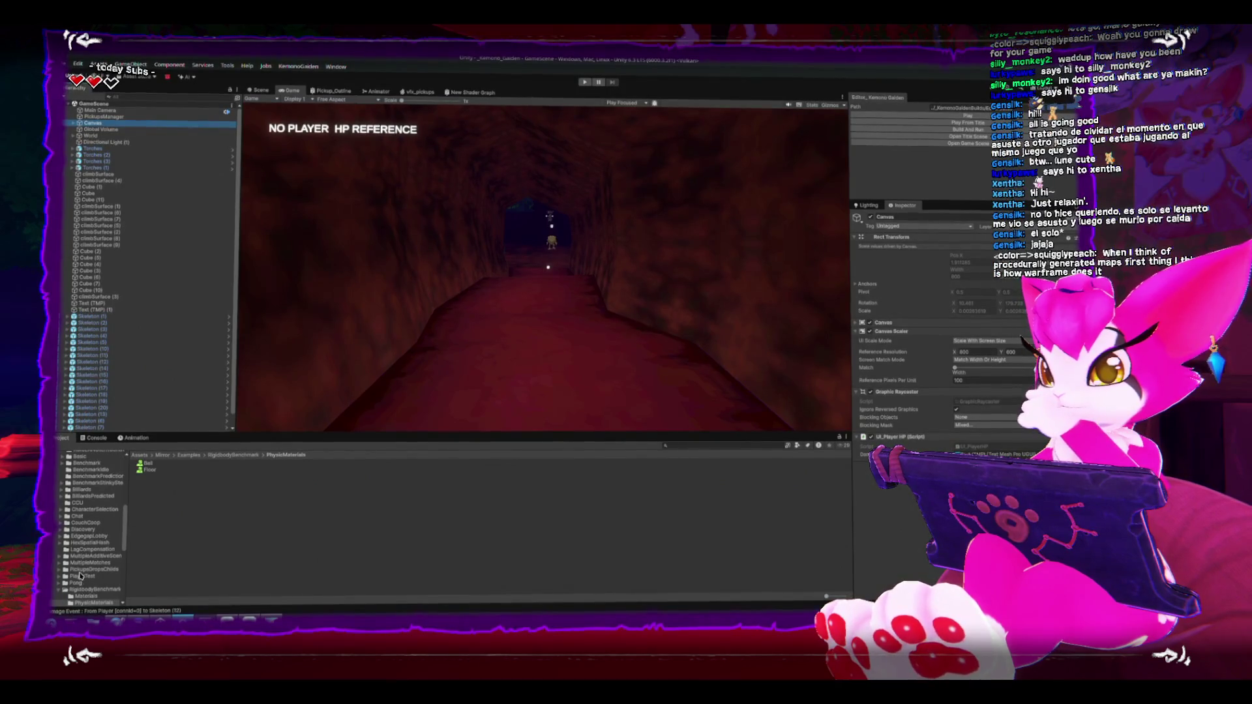
click(59, 515)
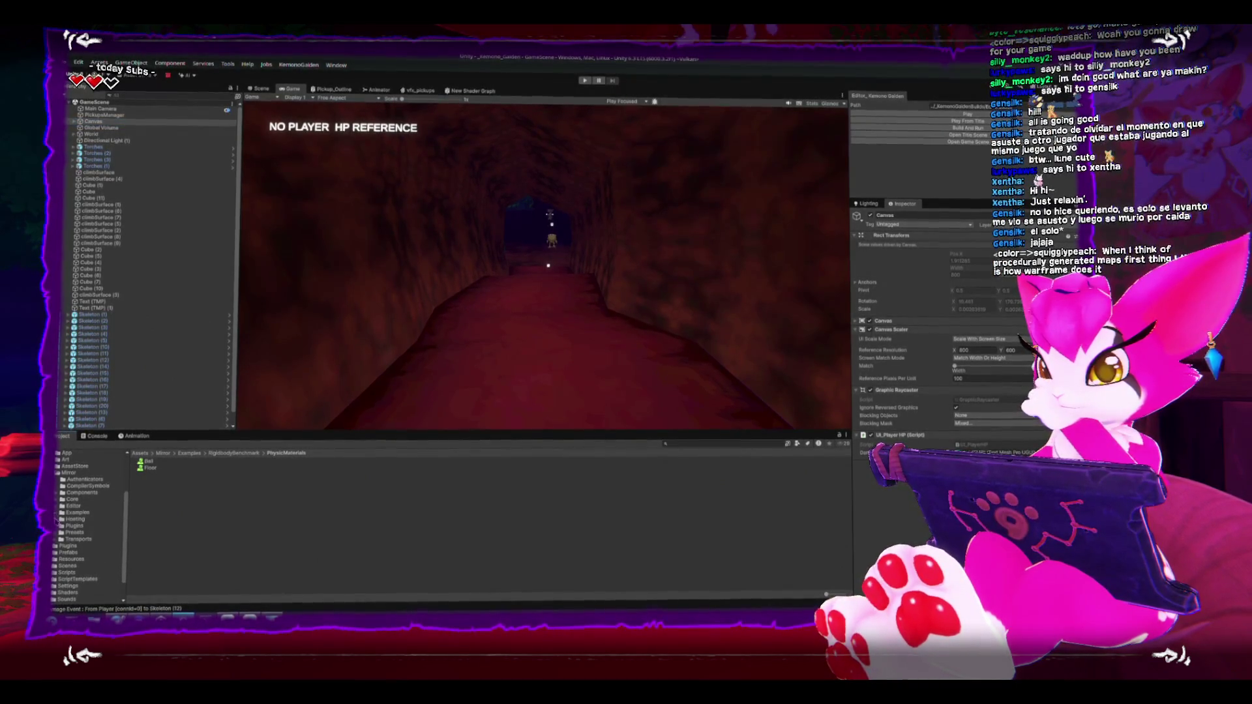